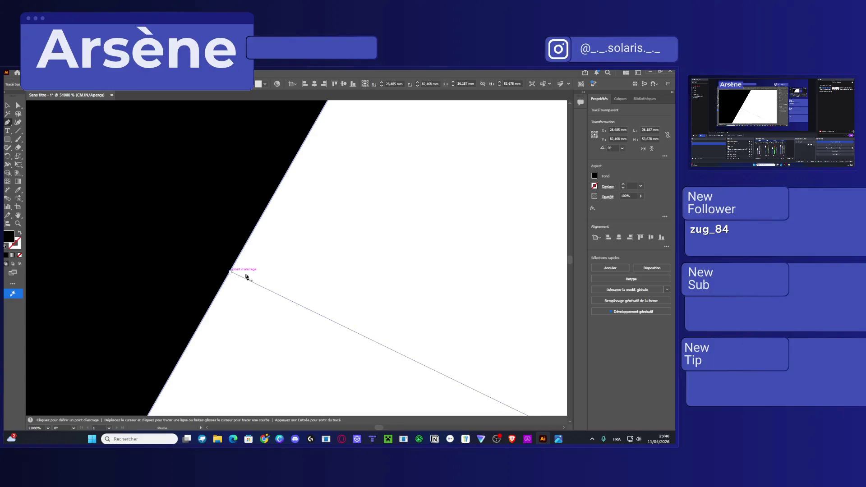
Nudge the thin line along the letter's slanted edge slightly downward
left_click(18, 105)
left_click(252, 282)
left_click_drag(251, 284, 188, 365)
left_click(7, 122)
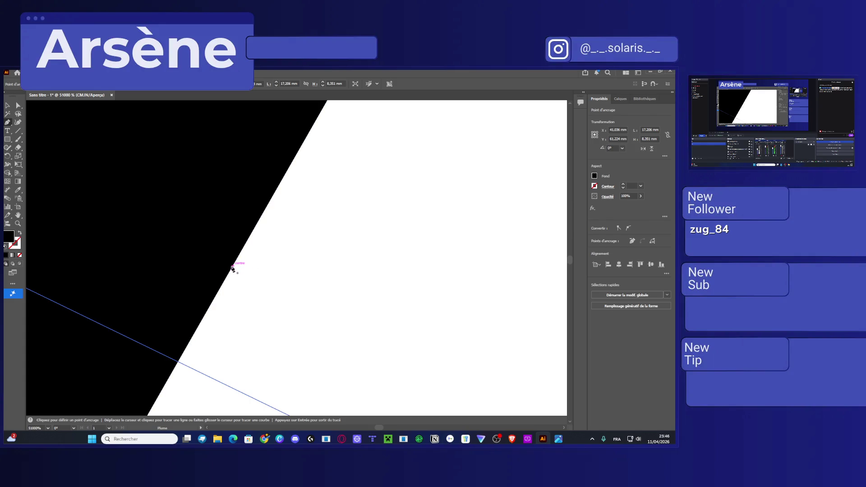
Place a new anchor point on the letter's edge with the Pen and end the open path
left_click(18, 105)
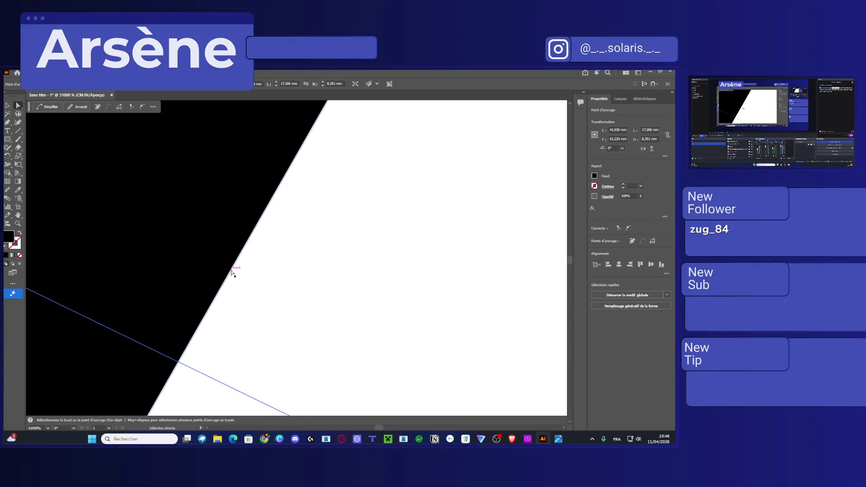
left_click(233, 271)
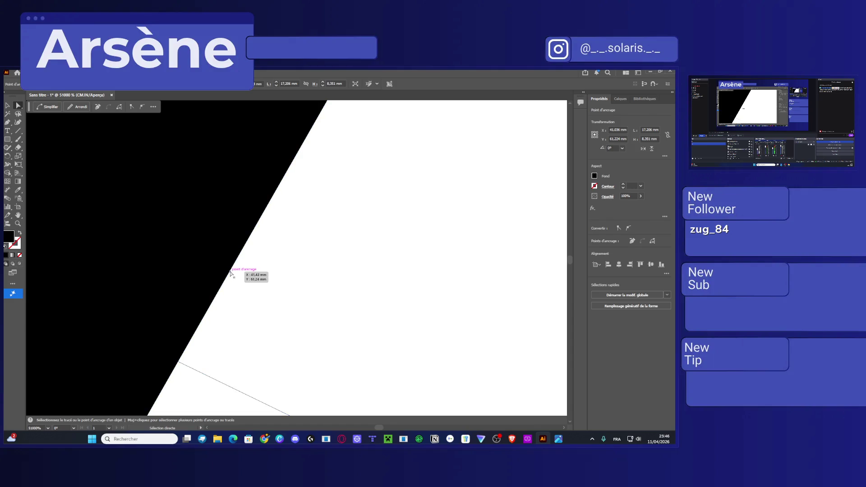
left_click(240, 278)
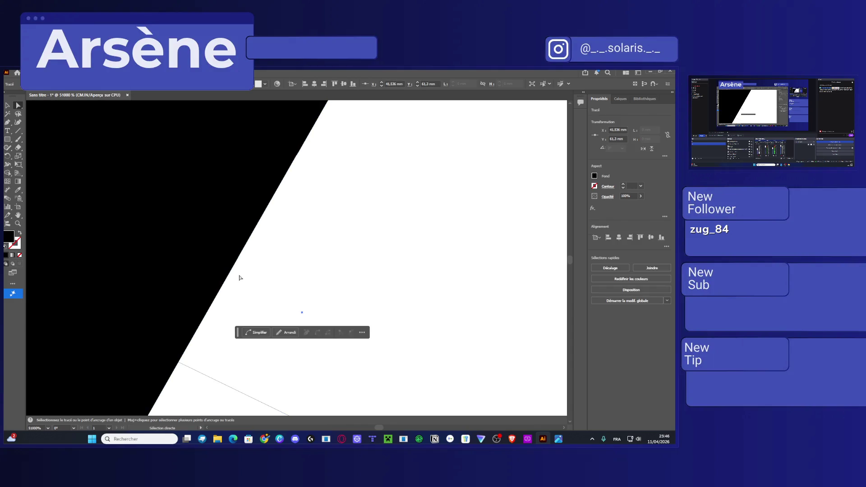
left_click(288, 302)
key("p")
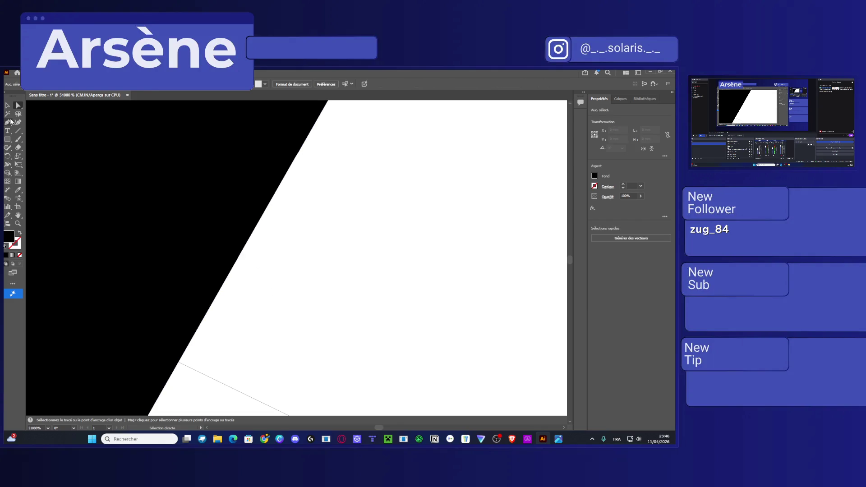
left_click(211, 305)
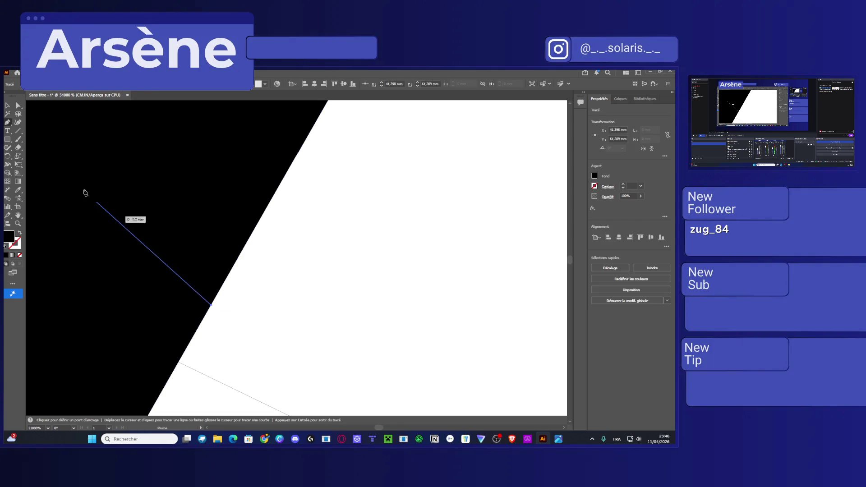
key("Return")
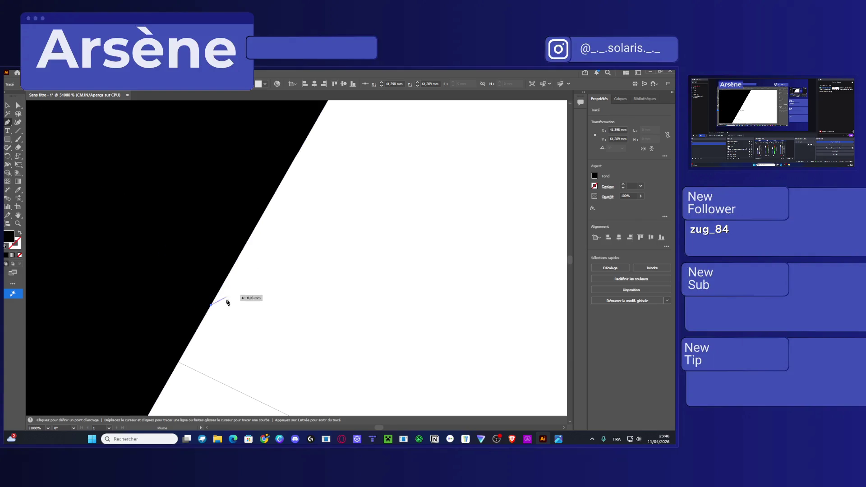
Delete the stray anchor point from the letter's transparent outline path
left_click(18, 106)
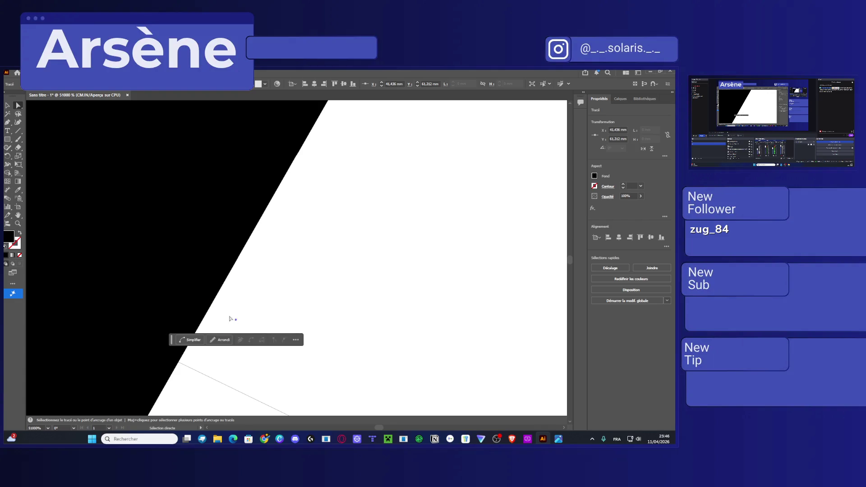
left_click(232, 319)
left_click(174, 262)
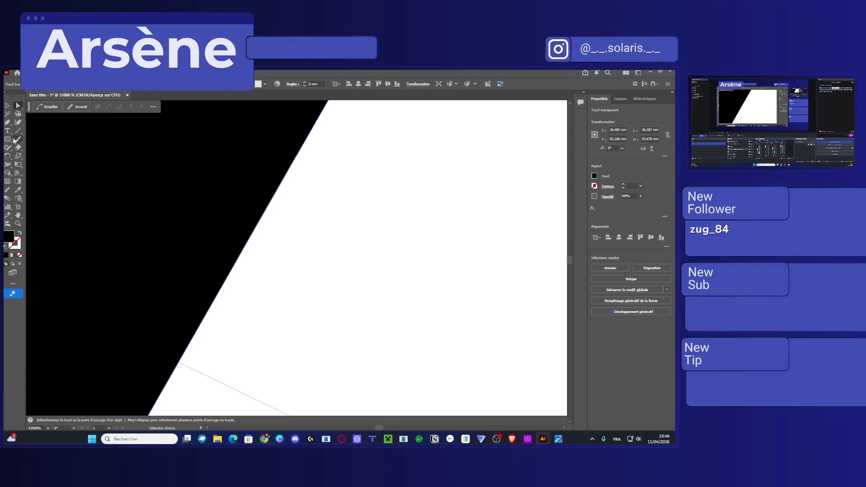
left_click(7, 122)
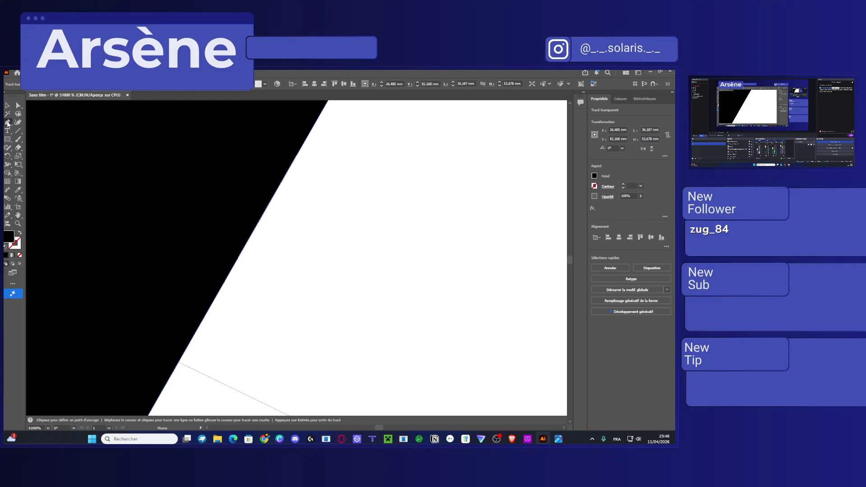
left_click(230, 273)
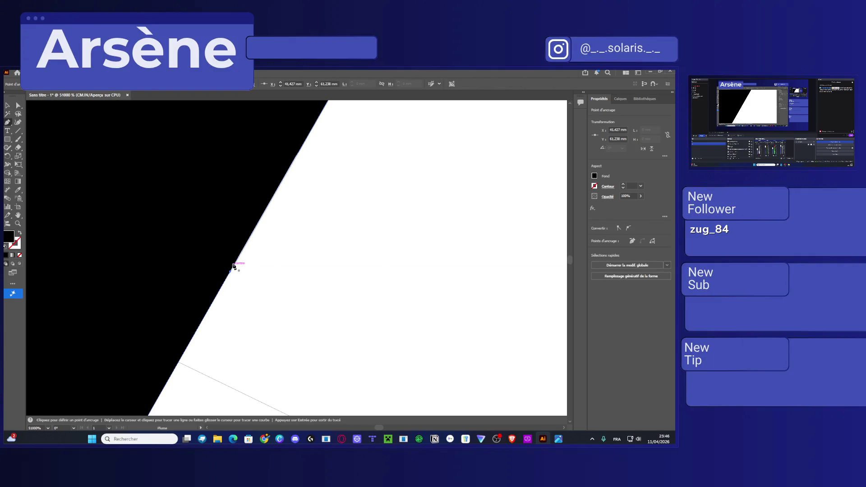
Shift an edge anchor slightly and add another anchor point on the slanted edge
left_click(18, 105)
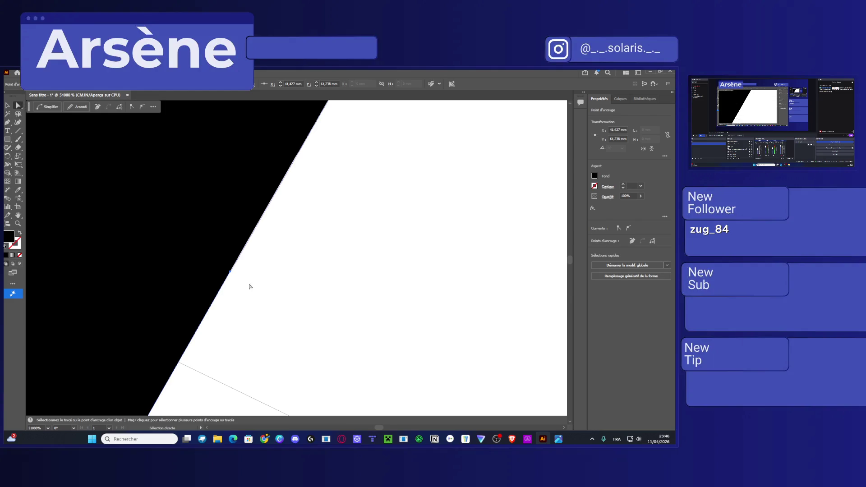
left_click_drag(233, 273, 243, 284)
left_click(7, 121)
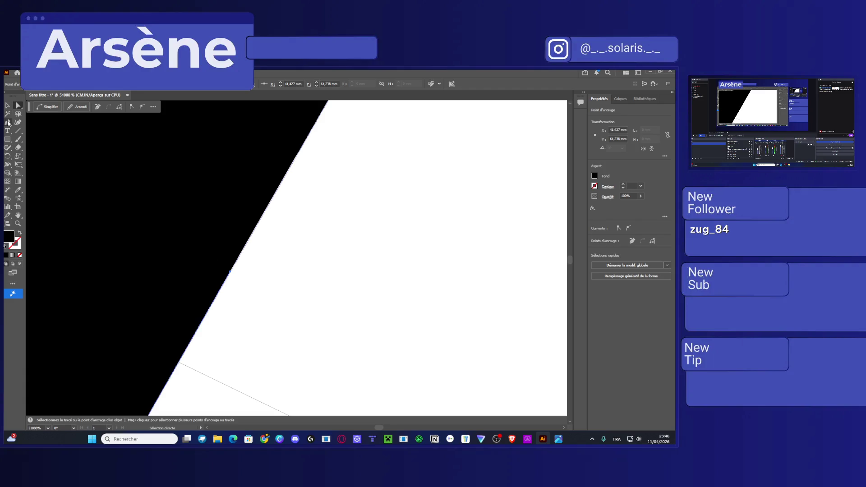
left_click(254, 229)
Nudge the thin line path slightly up and to the right
key("a")
scroll(305, 346, "down", 4)
scroll(292, 327, "down", 8)
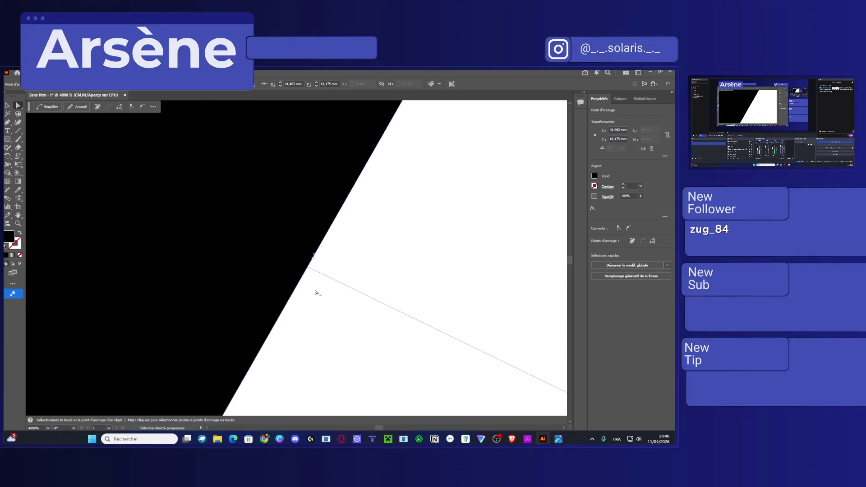
left_click(268, 317)
left_click_drag(269, 316, 273, 313)
Pull the edge anchors inward to form an angular notch, adding an anchor on its lower edge
scroll(272, 312, "up", 5)
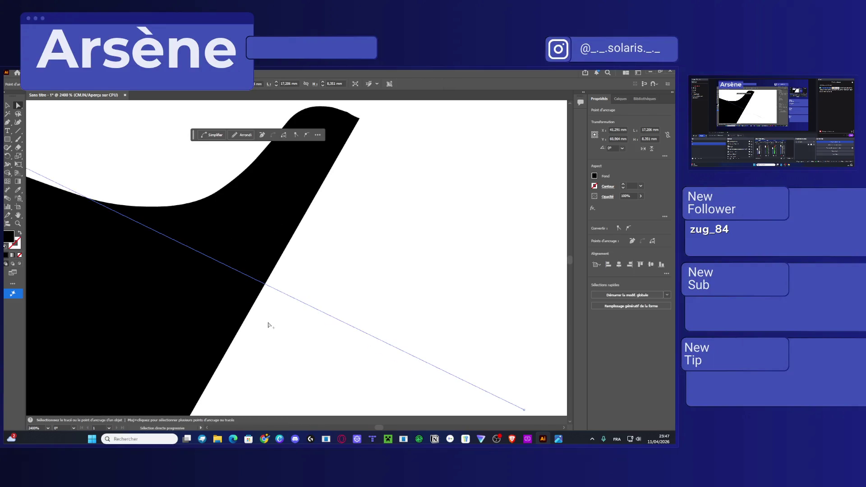
left_click(267, 290)
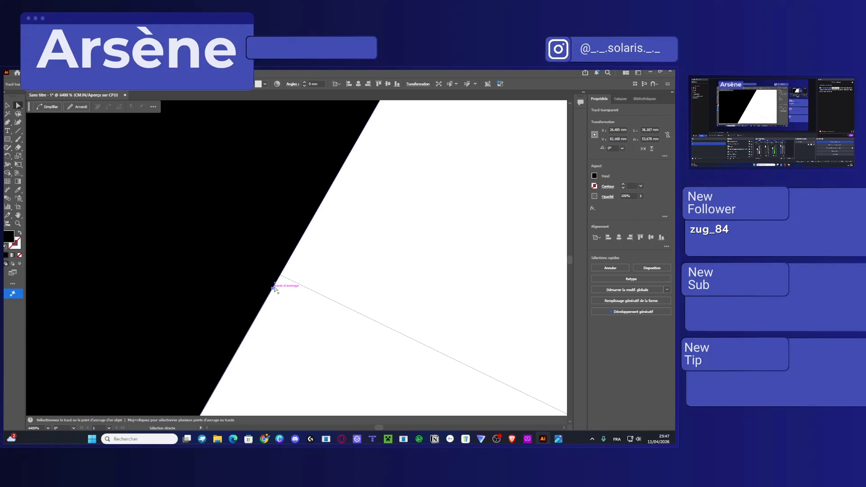
scroll(279, 291, "up", 1)
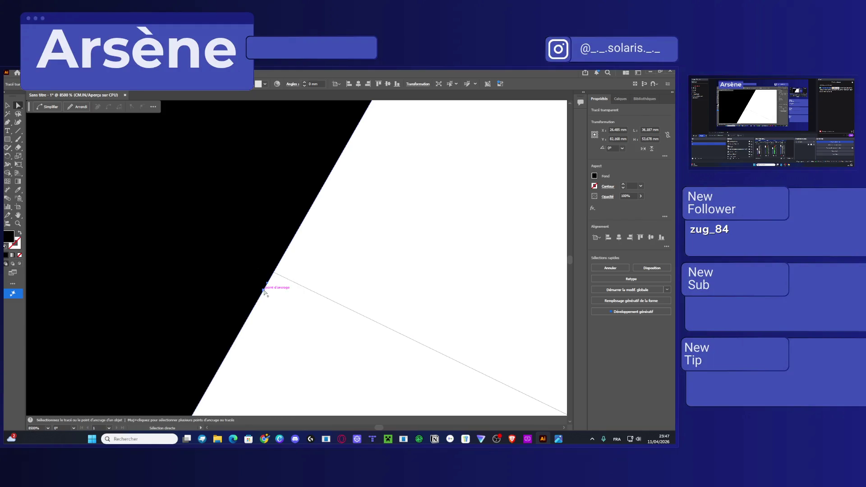
mouse_move(267, 285)
left_mouse_down()
mouse_move(278, 266)
mouse_move(321, 295)
left_mouse_up()
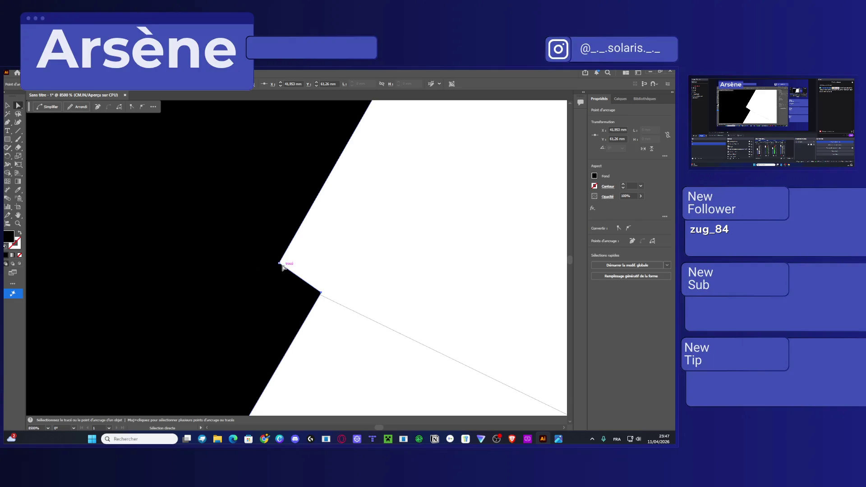
left_click_drag(278, 266, 276, 276)
scroll(163, 189, "down", 5)
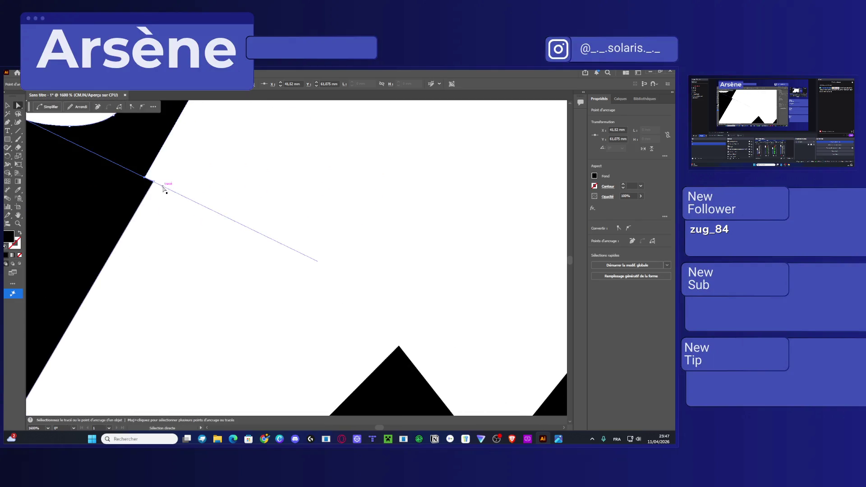
left_click_drag(154, 182, 249, 229)
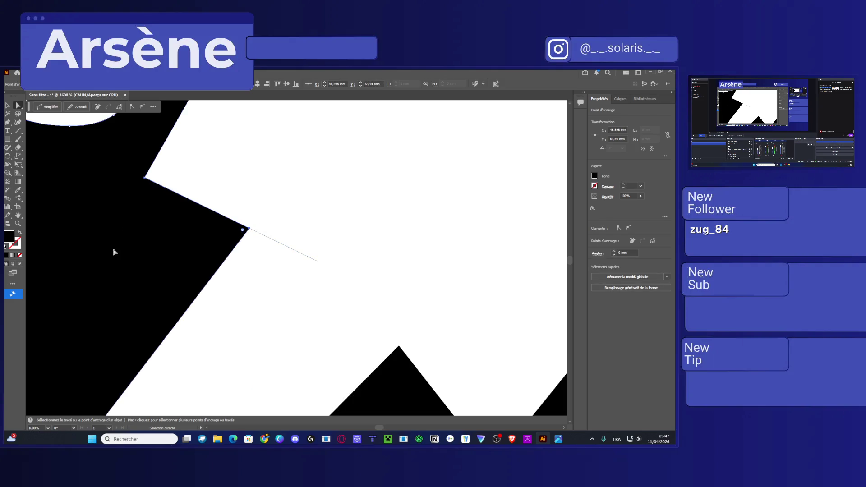
left_click(7, 123)
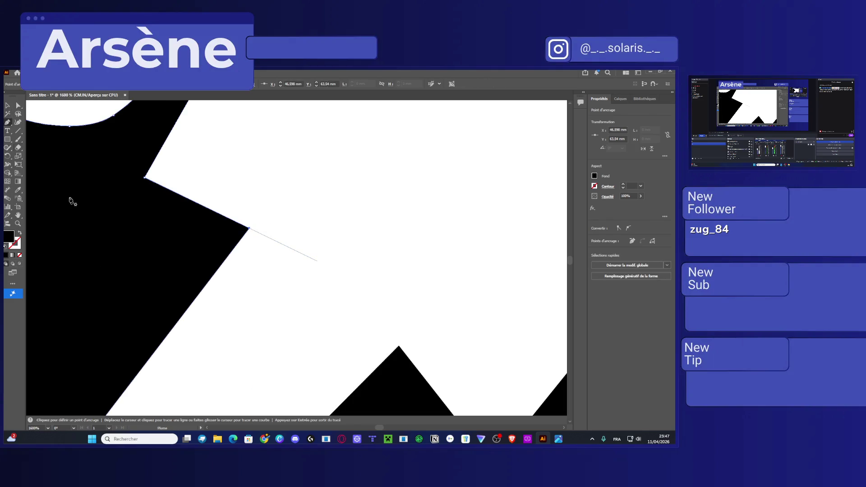
left_click(199, 294)
Move the thin diagonal line down-left, then enter the black letter group to edit its parts
key("v")
left_click_drag(267, 237, 266, 236)
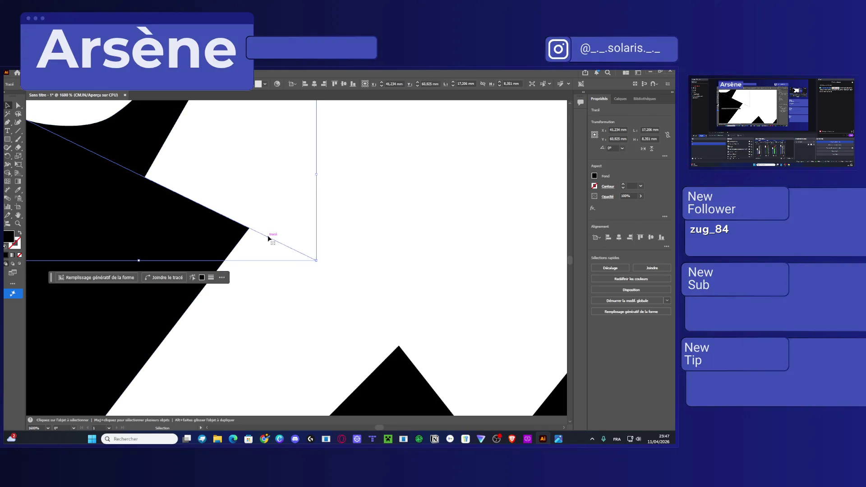
key("ctrl+z")
key("ctrl+z")
key("ctrl+z")
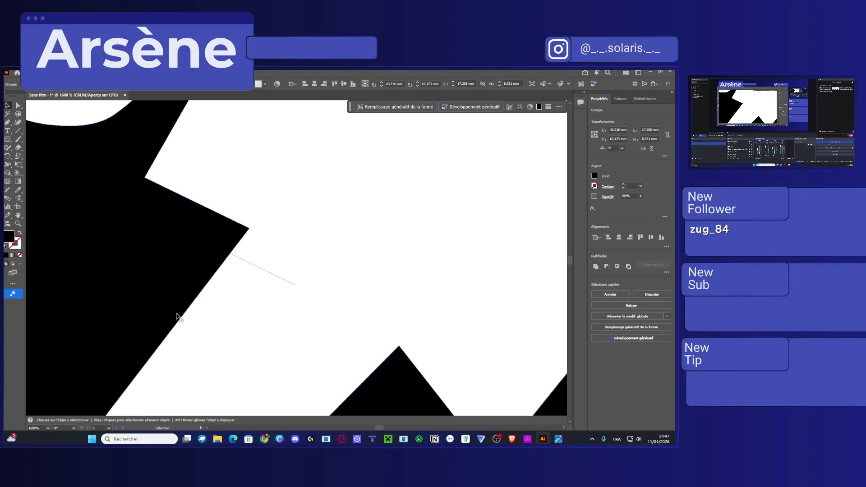
left_click_drag(289, 250, 244, 293)
left_click(234, 270)
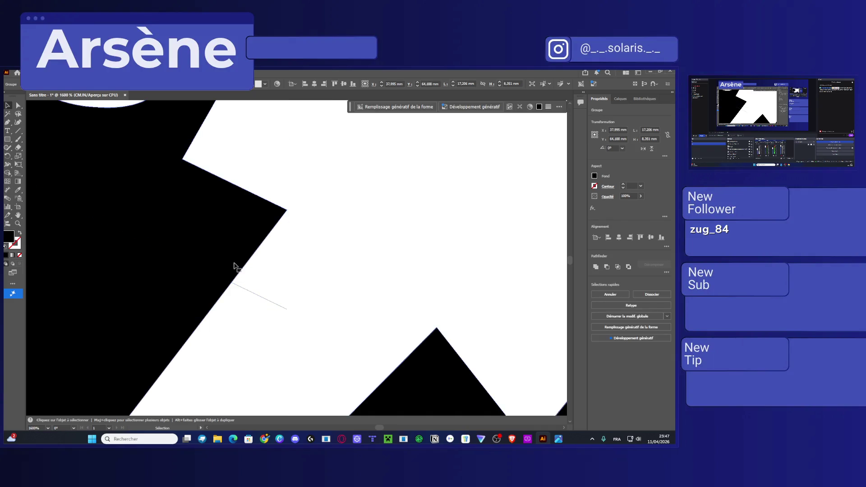
double_click(205, 302)
Select paths inside the group with Direct Selection, then clear the selection
key("a")
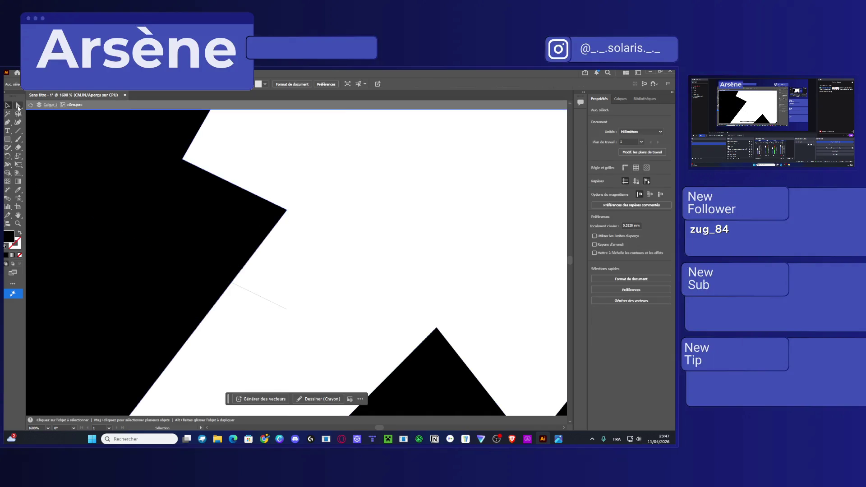
left_click(168, 304)
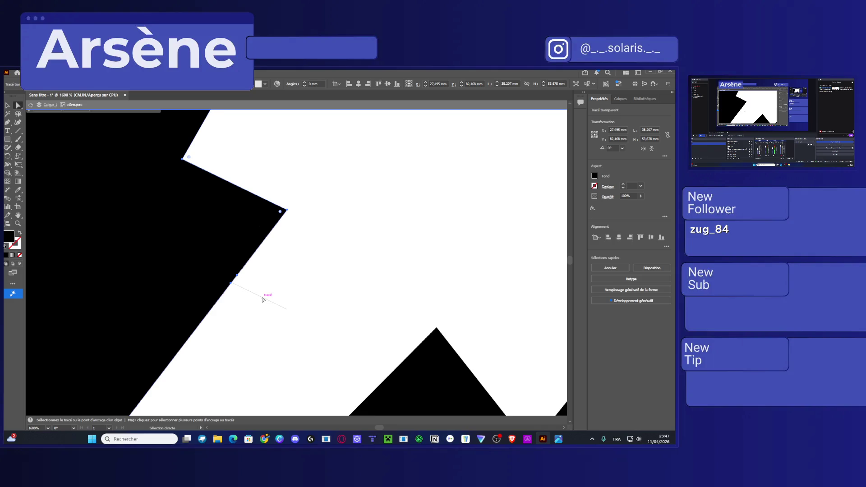
scroll(237, 294, "up", 2)
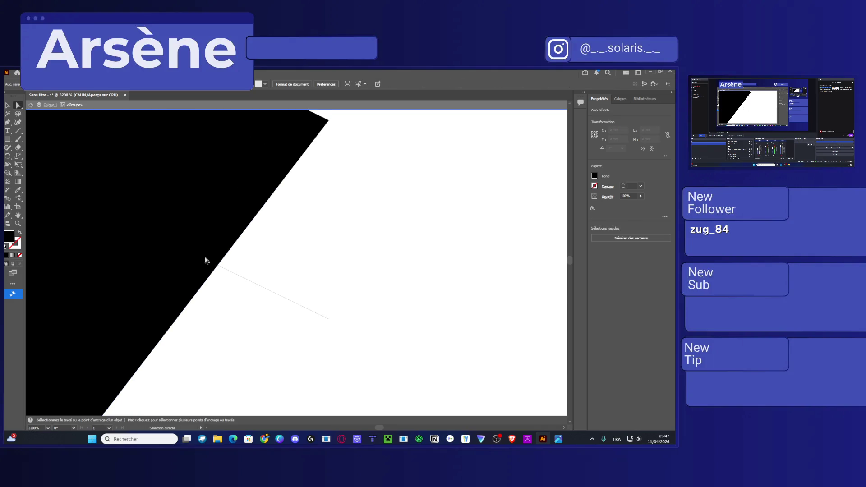
left_click(187, 285)
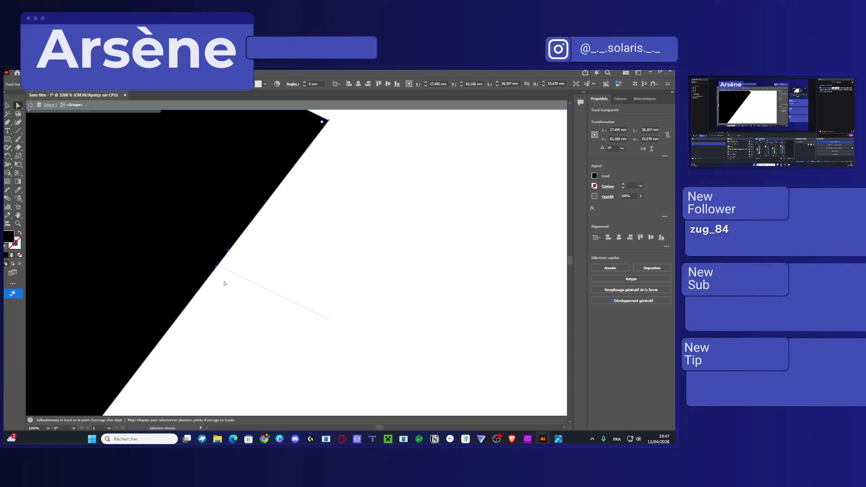
left_click(8, 105)
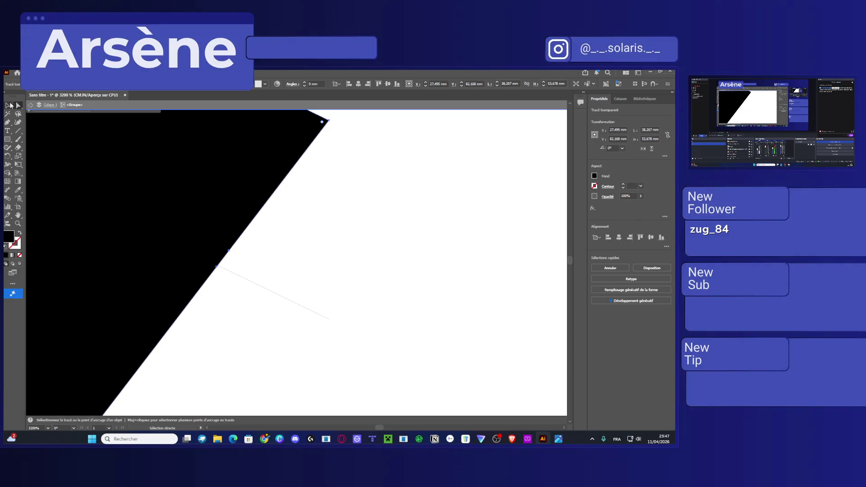
left_click(248, 280)
Nudge the thin line path up-right in two small moves and select the lettering group
left_click_drag(248, 282, 261, 268)
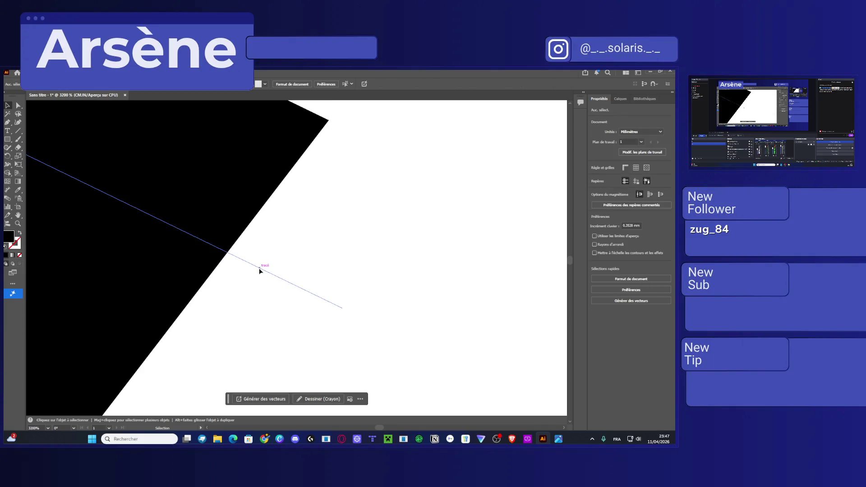
double_click(260, 271)
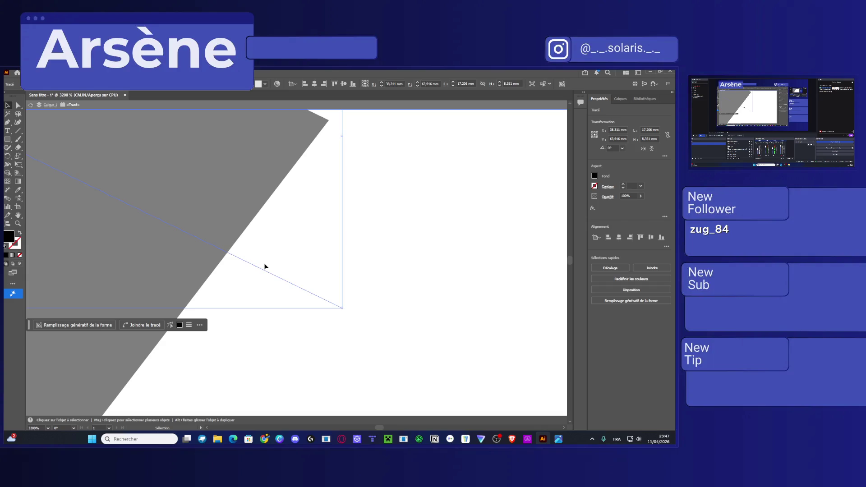
key("Escape")
left_click_drag(234, 257, 239, 254)
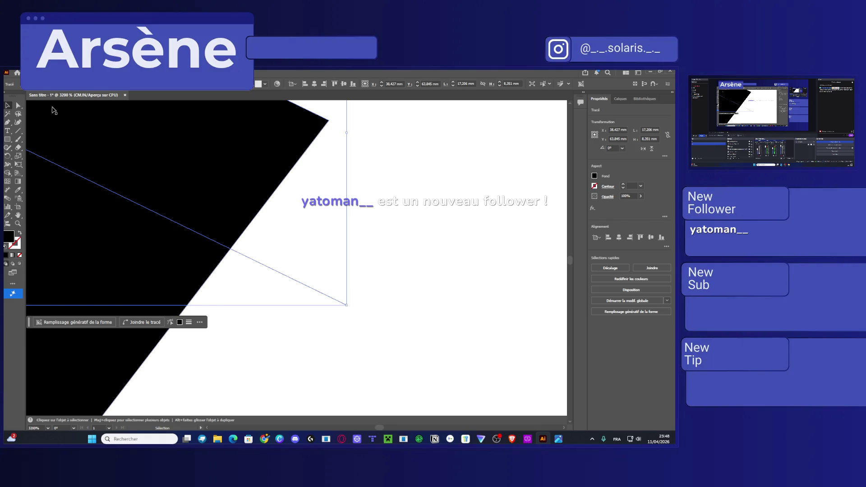
left_click(144, 340)
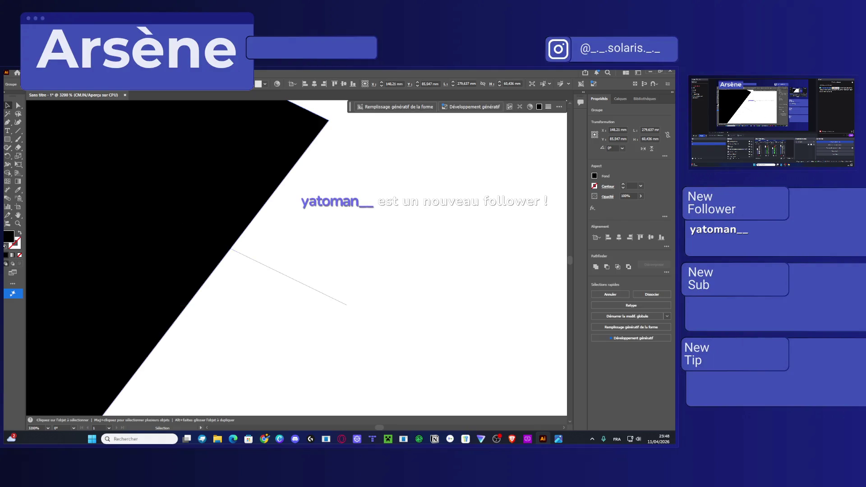
key("alt+Tab")
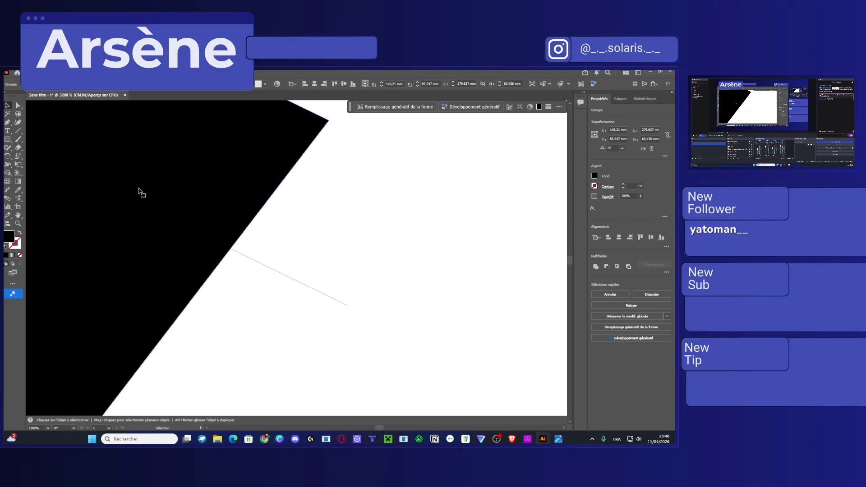
Pull an anchor on the letter's edge up-left to reshape the C's arm
left_click(18, 105)
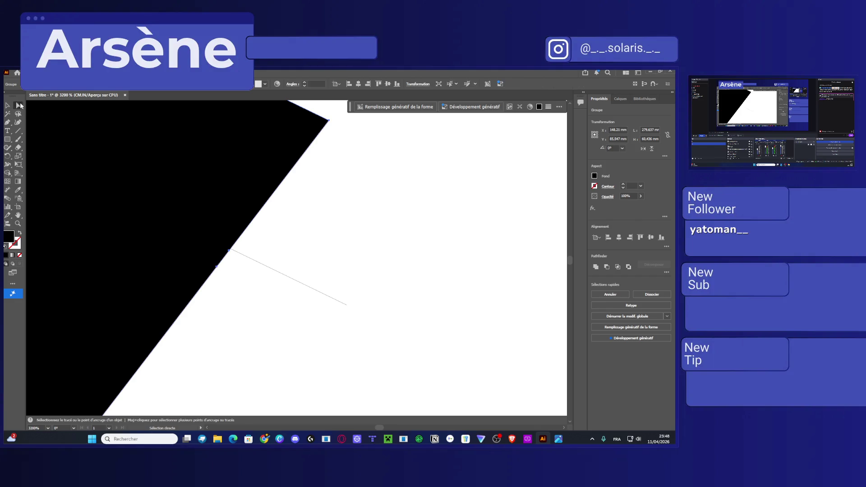
left_click(216, 268)
scroll(214, 276, "down", 3)
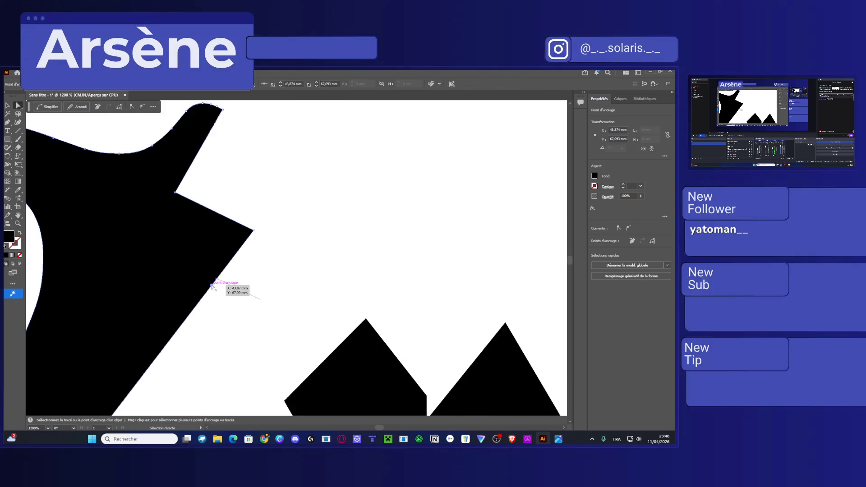
mouse_move(210, 282)
left_mouse_down()
mouse_move(191, 263)
mouse_move(145, 244)
mouse_move(224, 284)
left_mouse_up()
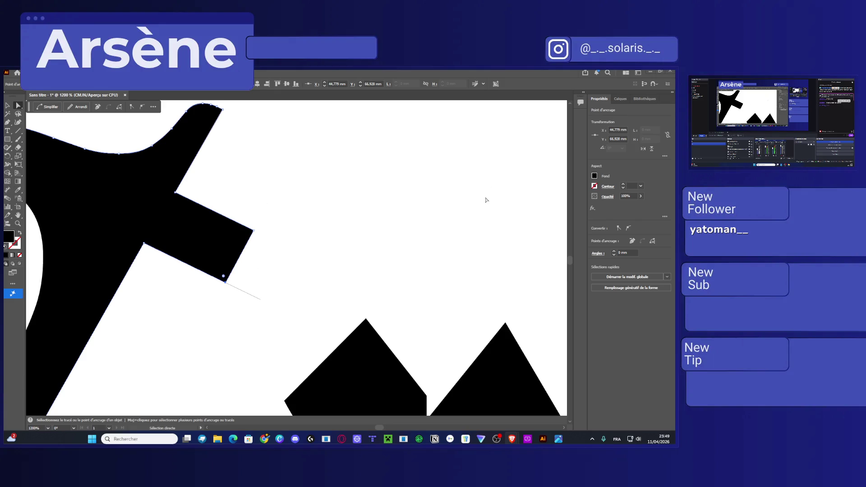
Move the thin line down-left and drag the arm's edge segment into place
left_click_drag(235, 239, 348, 222)
left_click(336, 260)
left_click(361, 277)
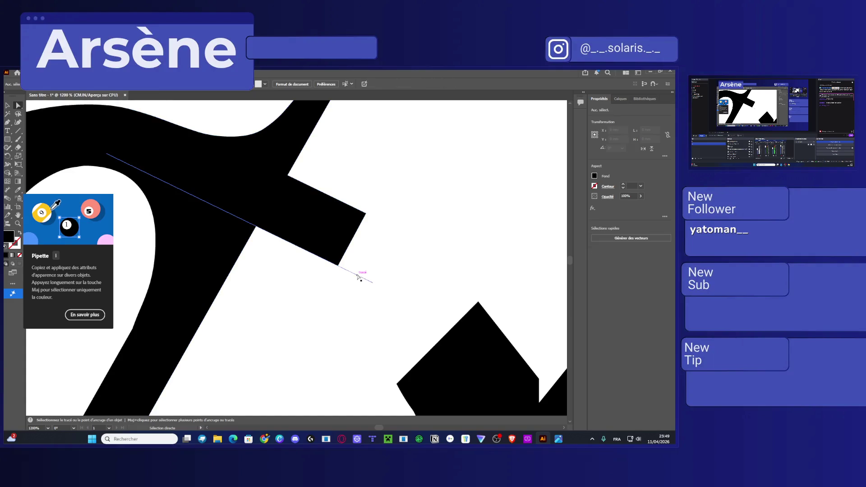
left_click_drag(355, 276, 350, 282)
left_click(338, 248)
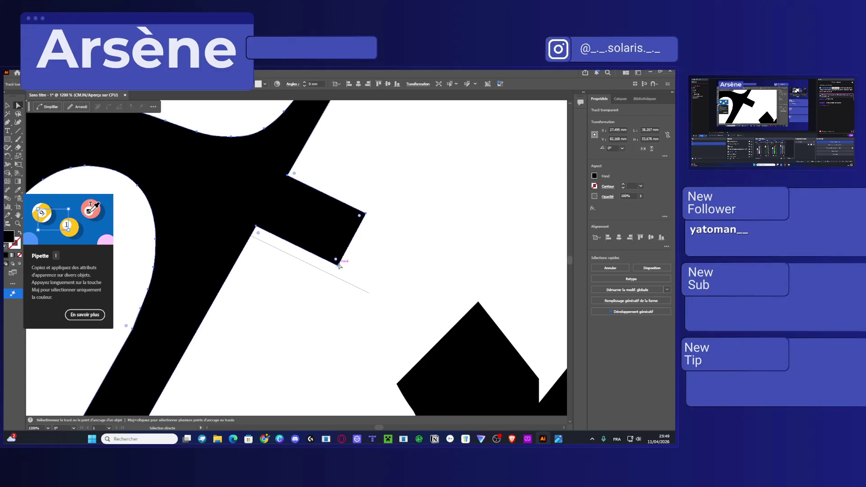
left_click(336, 260)
left_click(256, 230)
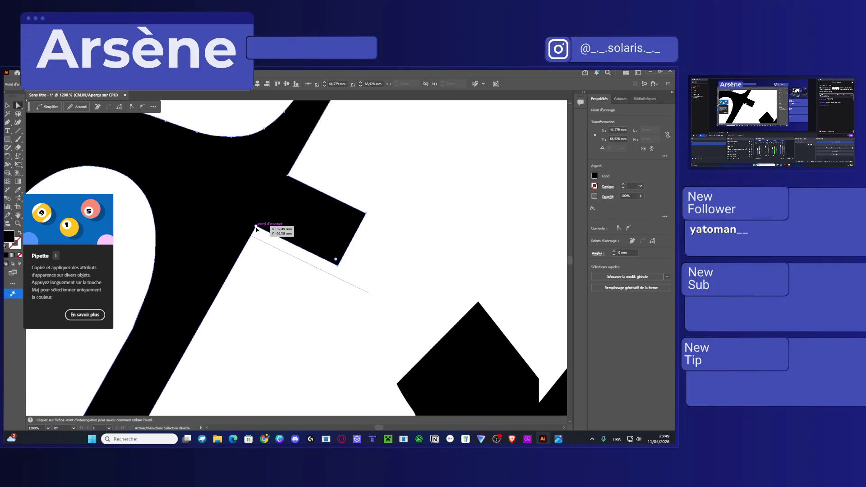
left_click_drag(338, 268, 333, 278)
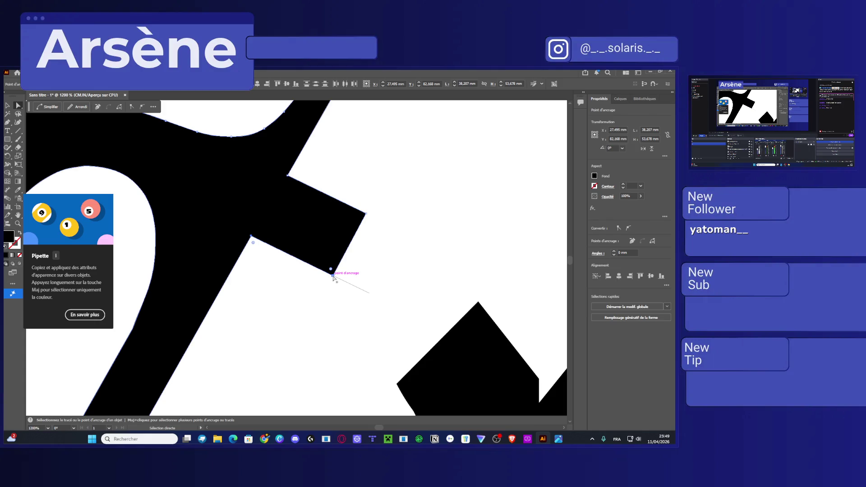
Delete the stray anchor on the neck edge so that edge curves
left_click(288, 175)
key("Delete")
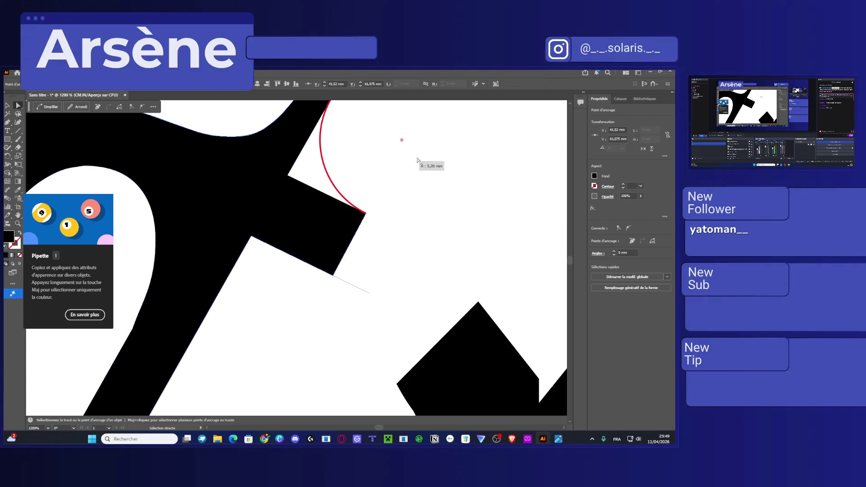
scroll(424, 176, "up", 2)
scroll(406, 195, "right", 2)
scroll(324, 285, "down", 8)
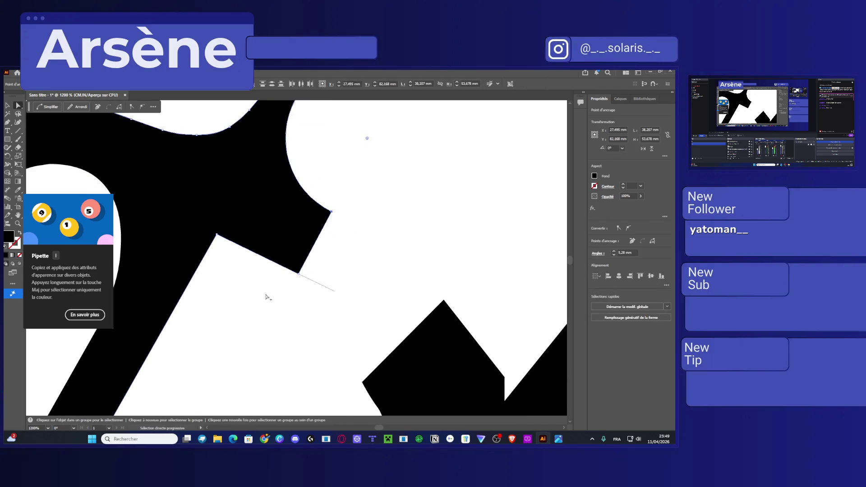
scroll(192, 327, "down", 1)
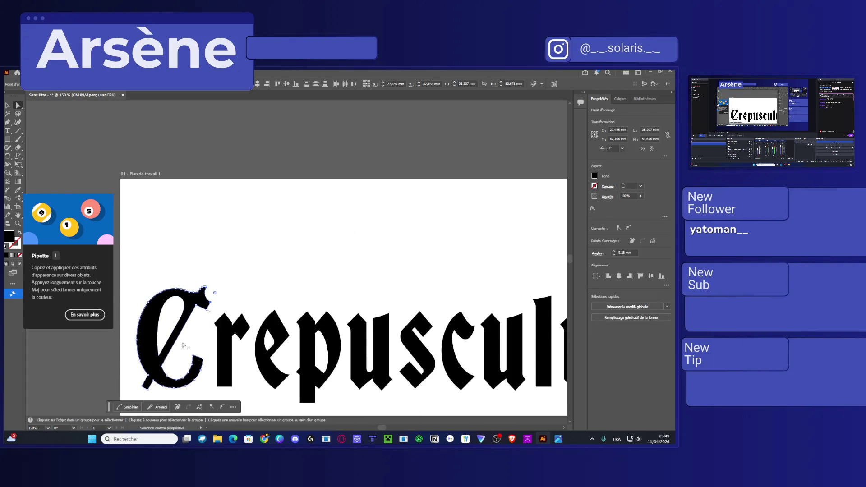
Select the anchors along the C's lower tail
scroll(194, 311, "up", 3)
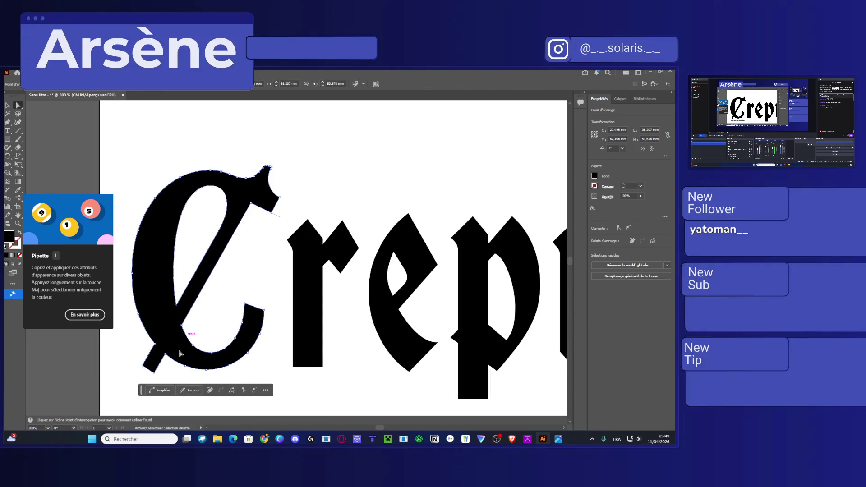
left_click(161, 365)
left_click_drag(150, 370, 195, 384)
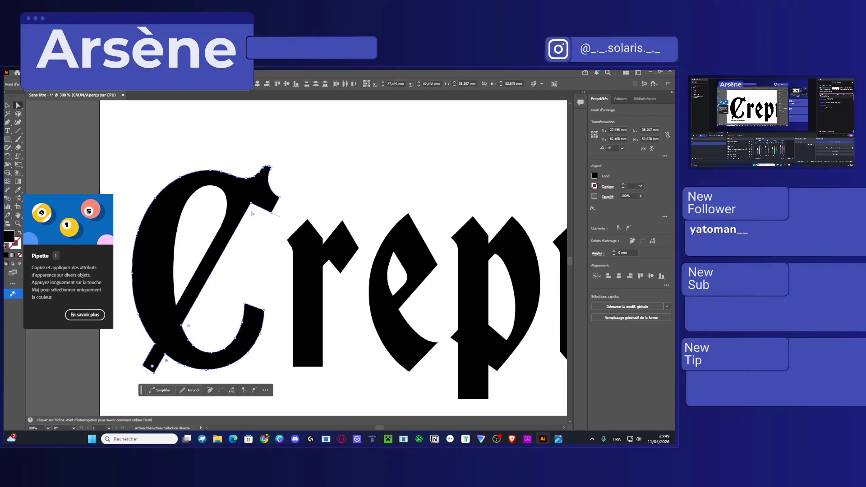
scroll(235, 248, "up", 1)
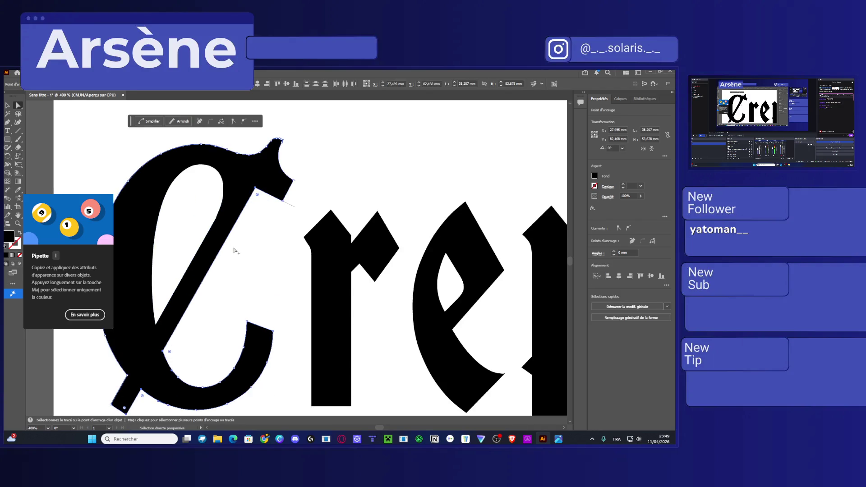
scroll(234, 250, "up", 2)
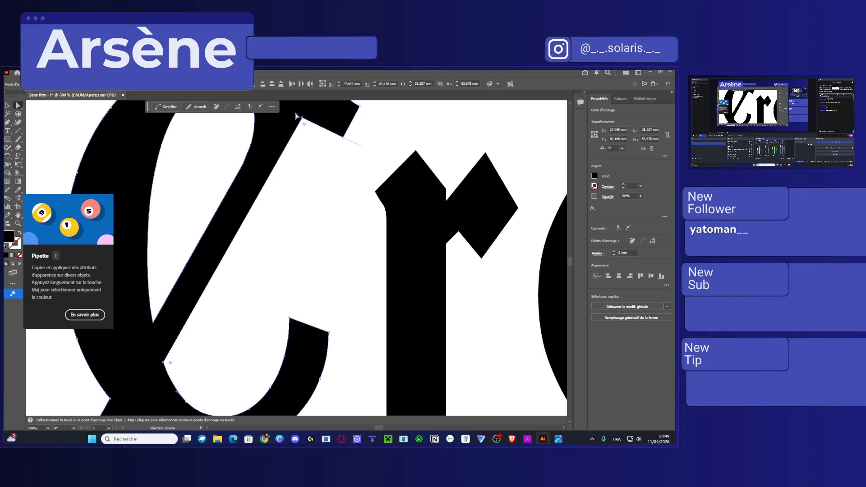
Reposition the C's top anchor and the hook's corner anchor to reshape the hook
left_click_drag(303, 118, 310, 122)
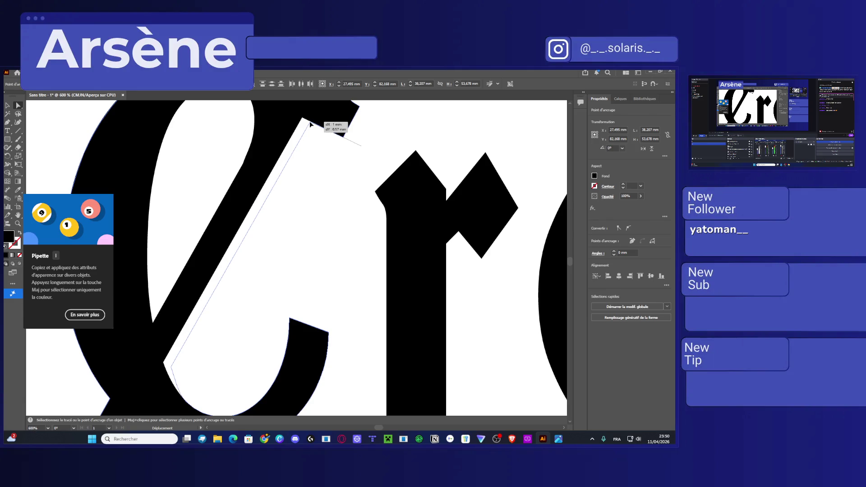
left_click_drag(311, 124, 271, 207)
scroll(269, 226, "up", 1)
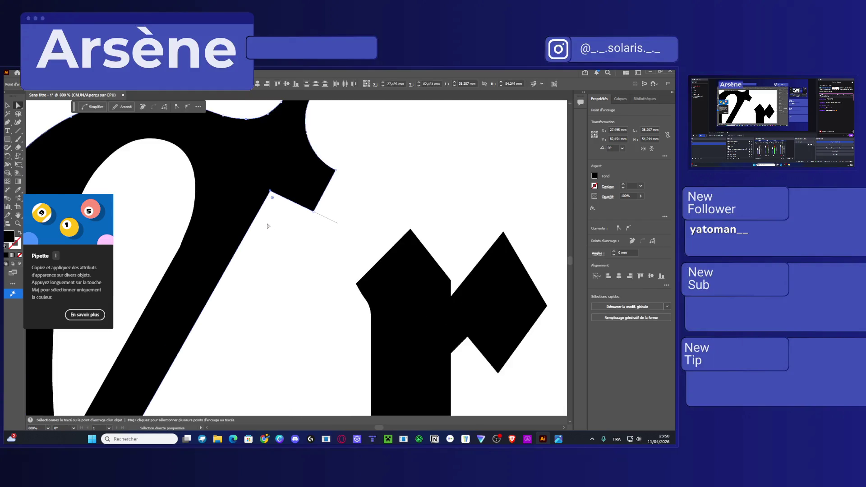
left_click(325, 218)
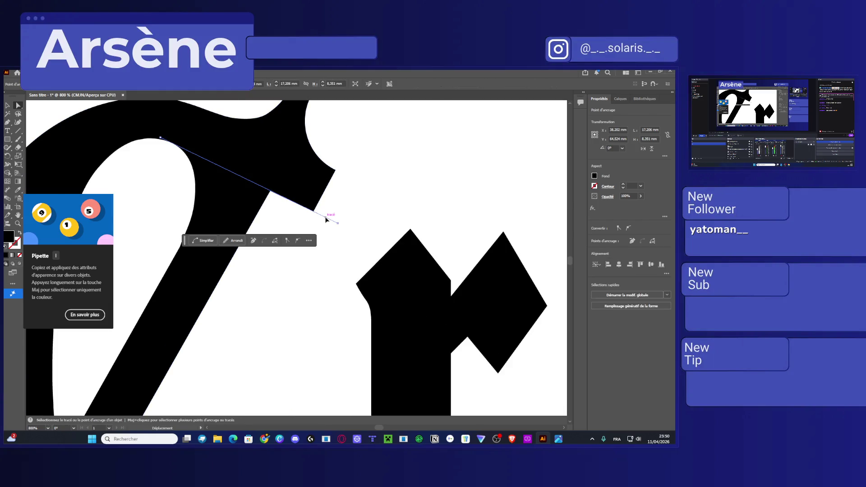
left_click(285, 194)
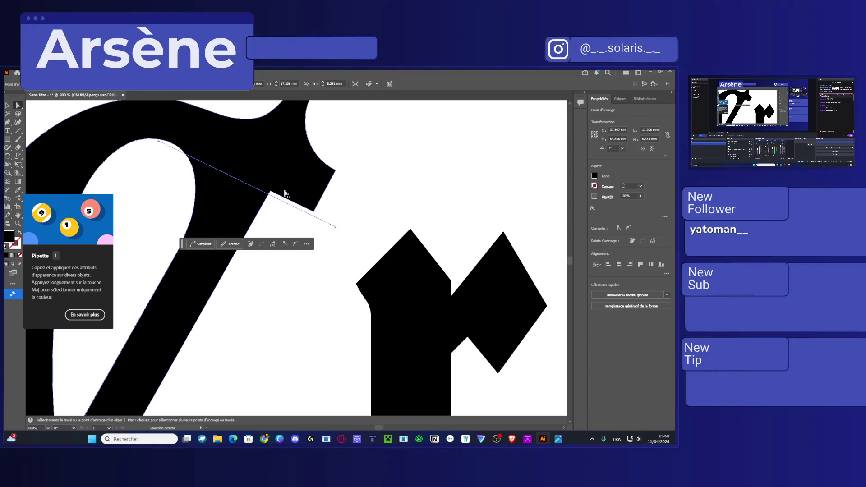
left_click(273, 192)
left_click(313, 212)
left_click_drag(313, 213, 311, 214)
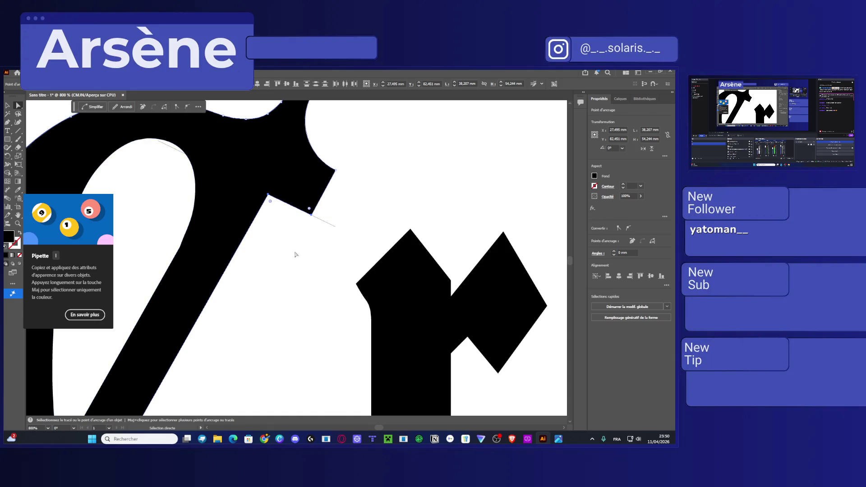
Move the hook's top-tip anchor and round that tip to a 0,688 mm corner
scroll(311, 231, "down", 2)
scroll(261, 178, "up", 2)
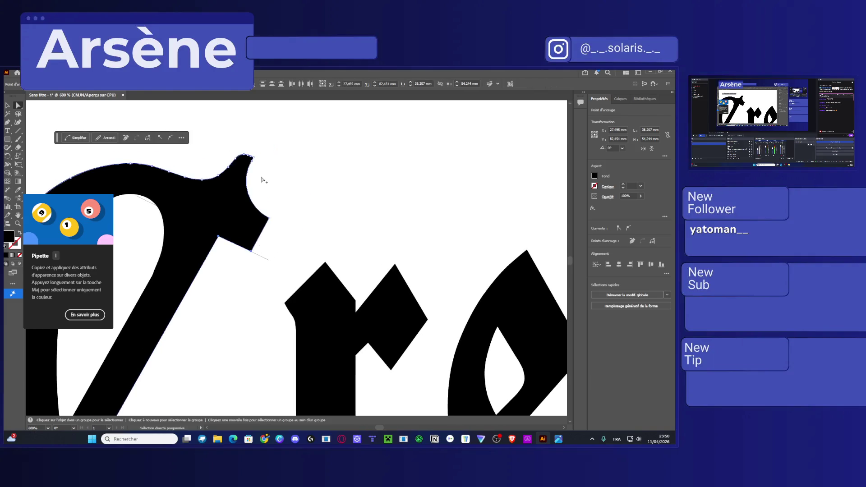
scroll(256, 182, "up", 2)
left_click(251, 140)
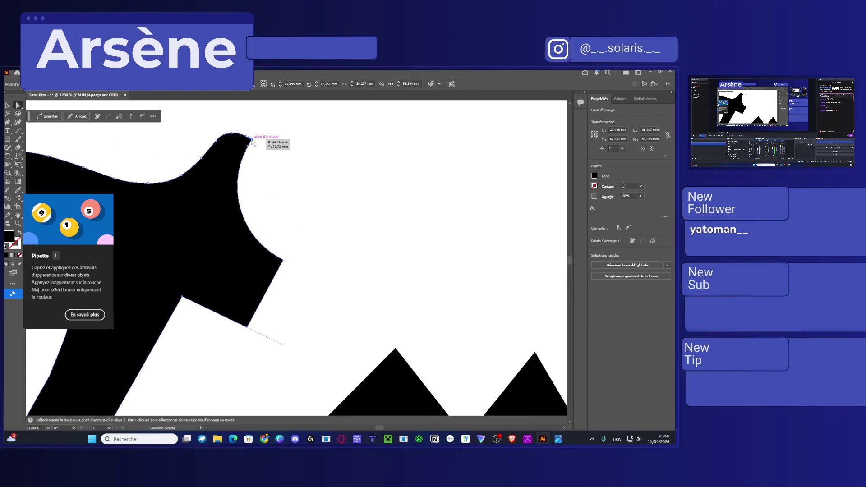
left_click_drag(251, 144, 265, 145)
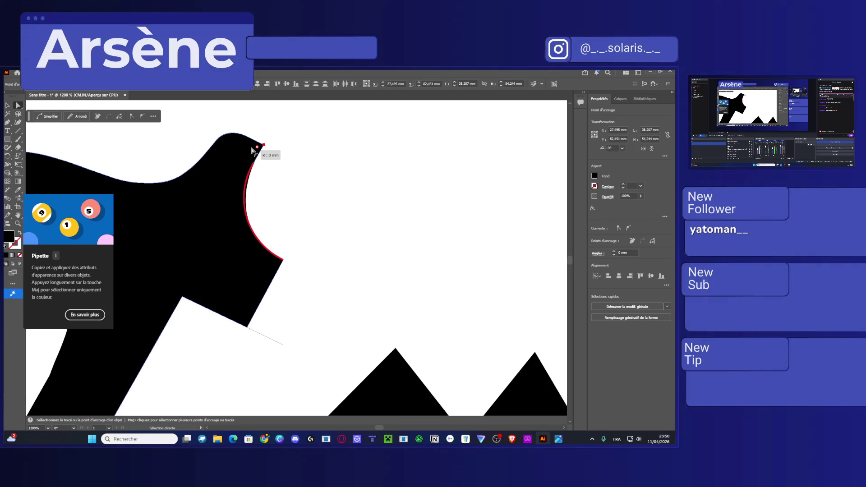
left_click(260, 148)
left_click(259, 148)
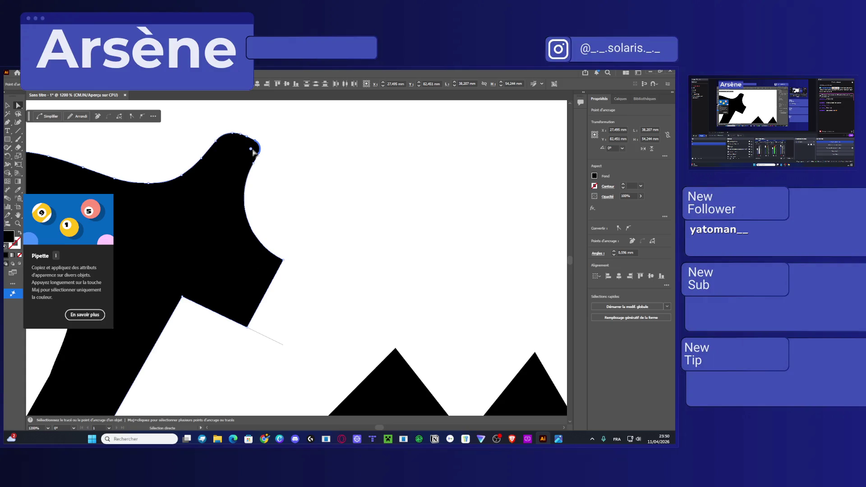
left_click_drag(253, 152, 250, 152)
scroll(331, 220, "down", 10)
scroll(301, 268, "up", 2)
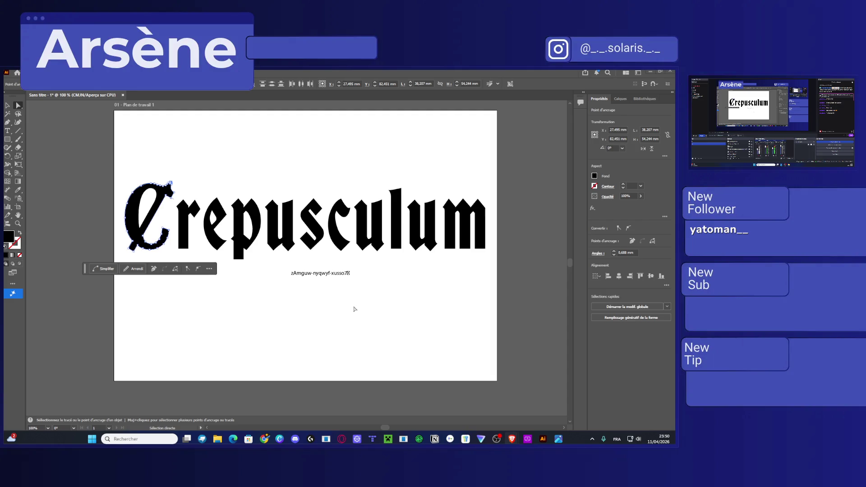
Search 'unity' in the Start menu and launch Unity Hub
key("super")
type("unity")
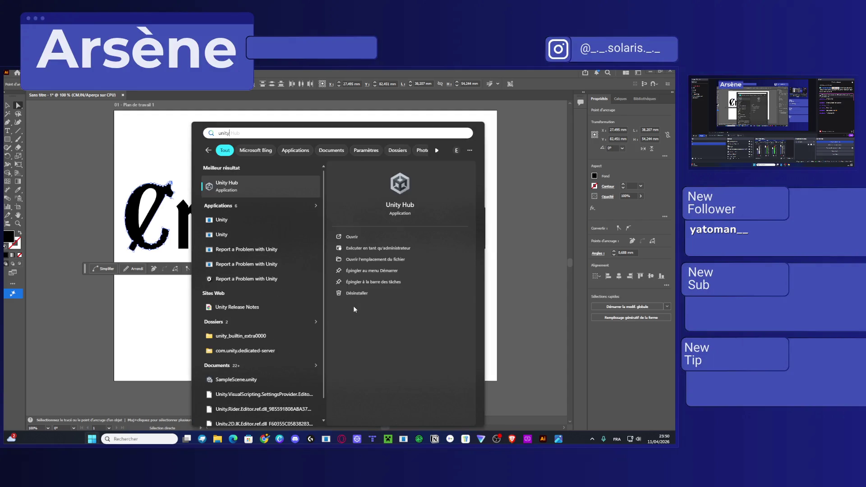
key("Return")
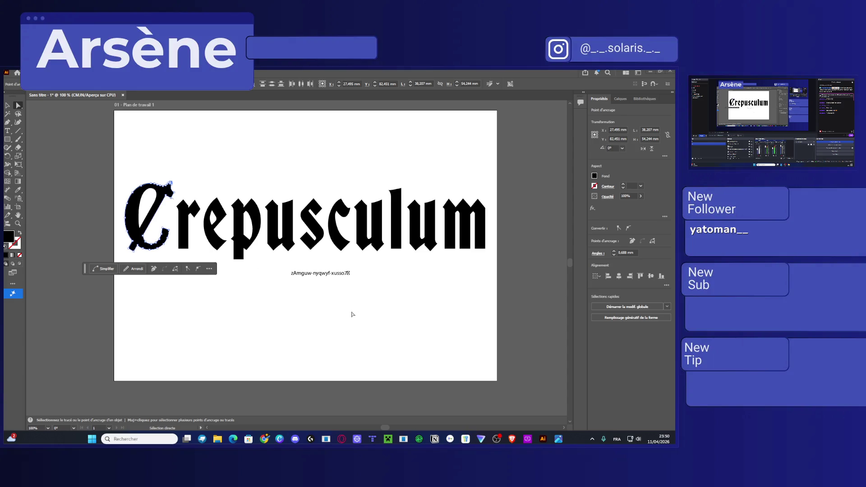
scroll(161, 192, "up", 5, "alt")
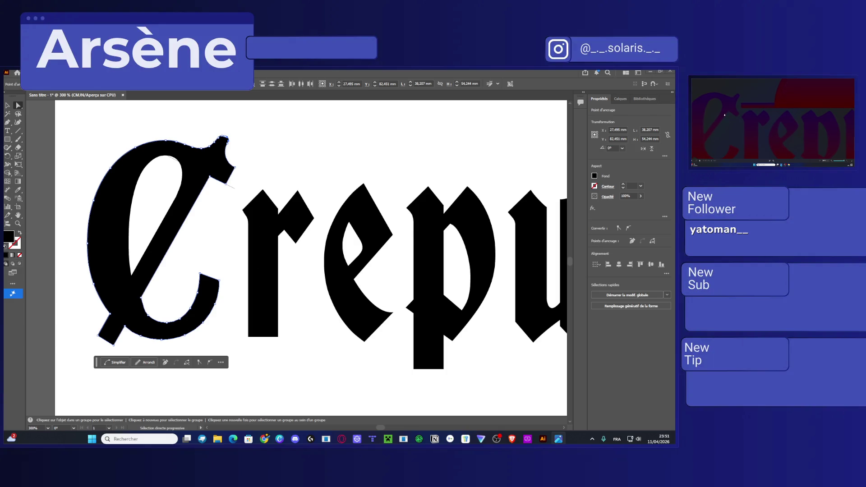
key("a")
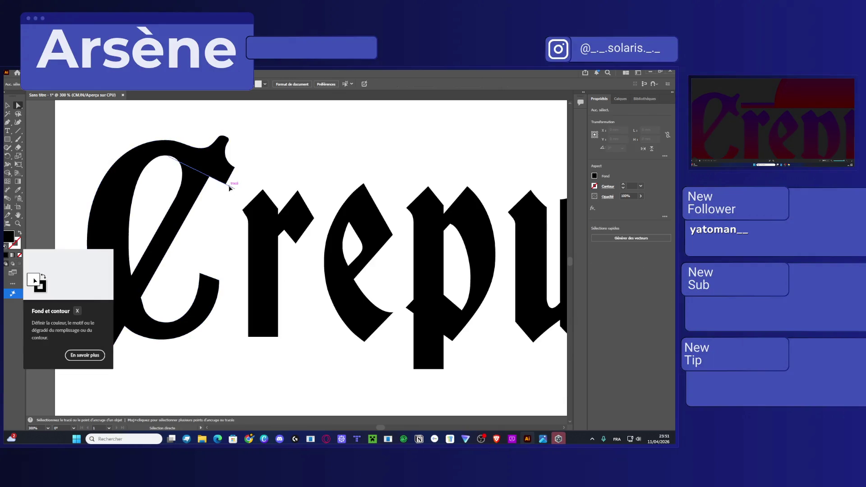
Select the C's outline and nudge the notch anchor slightly down-left
left_click(232, 186)
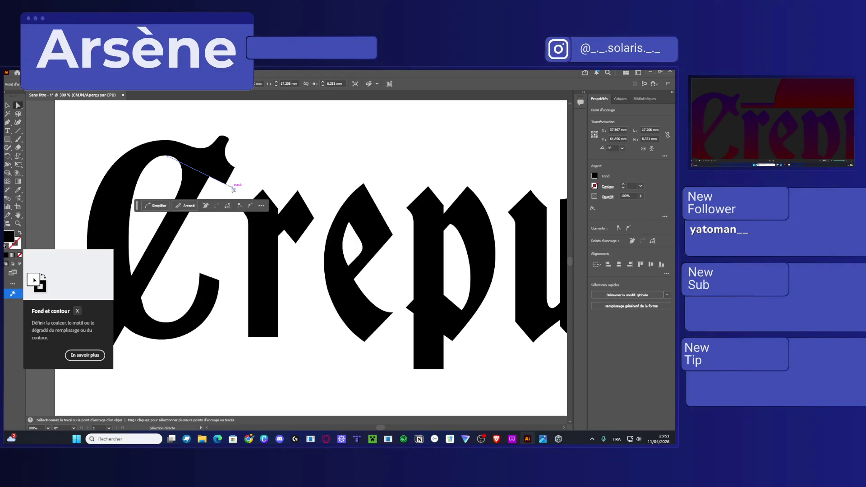
left_click(229, 179)
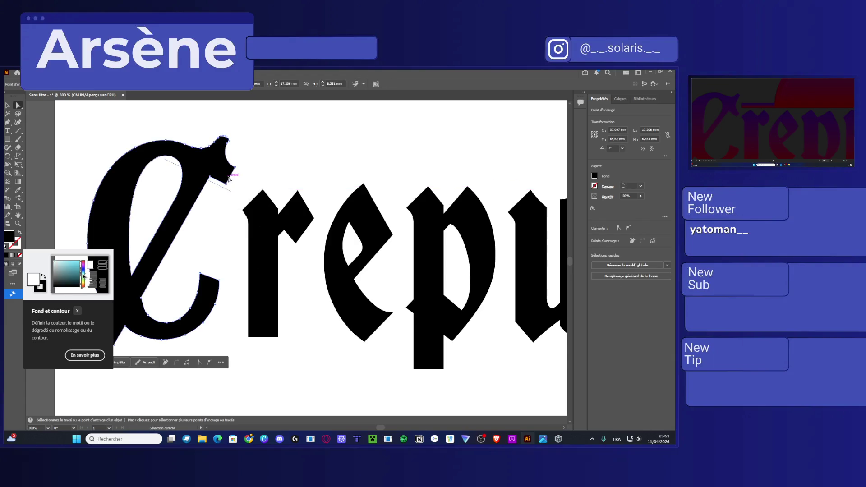
left_click(211, 180, "alt")
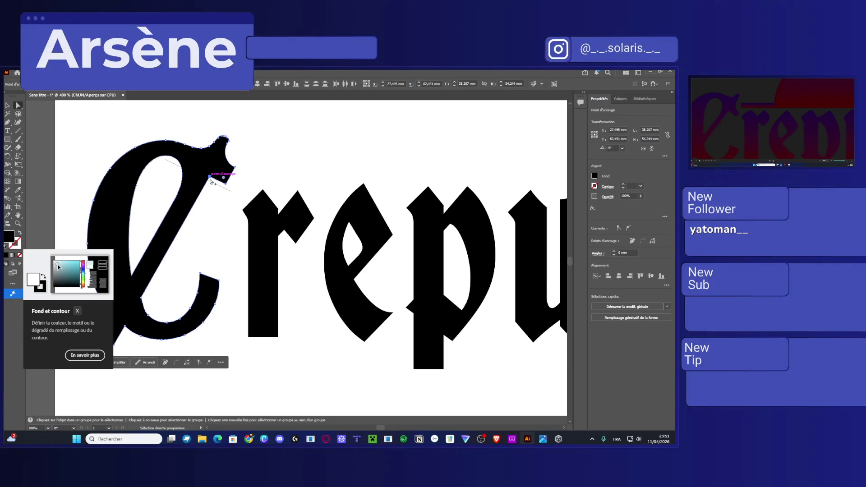
scroll(210, 180, "up", 5)
left_click_drag(269, 204, 260, 217)
scroll(194, 176, "up", 2)
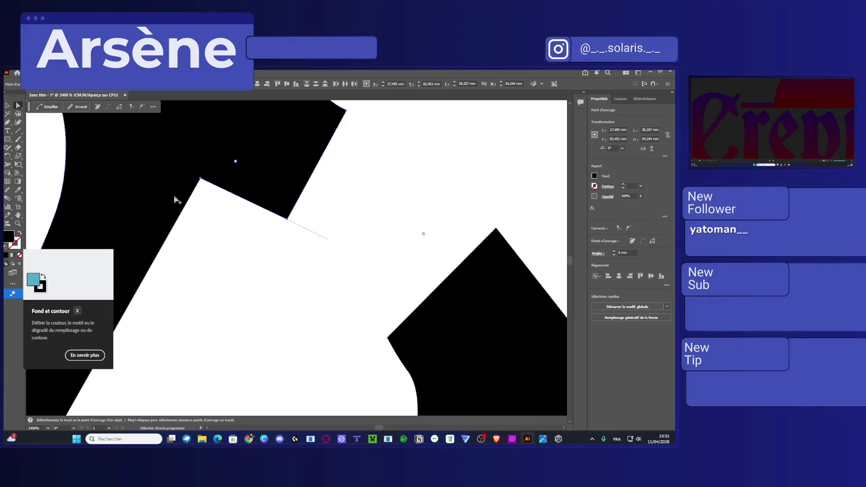
Select the notch's corner anchor and nudge it slightly onto the thin diagonal line
left_click(212, 167)
left_click(212, 167)
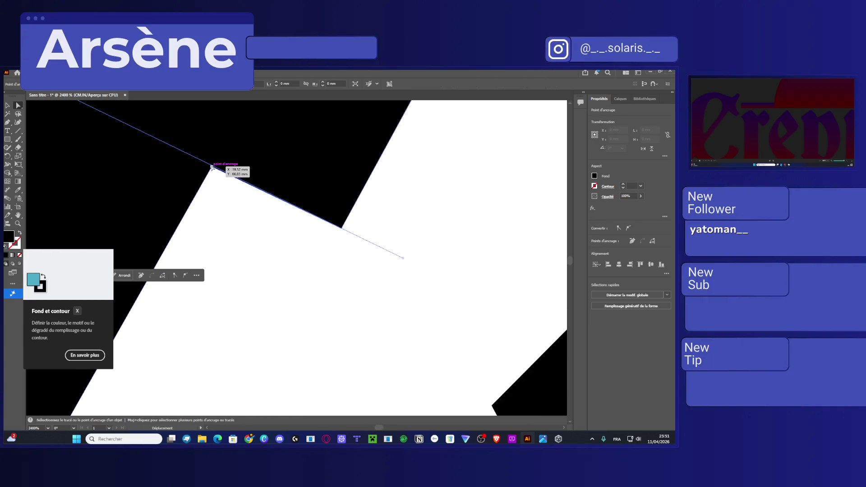
left_click(209, 170)
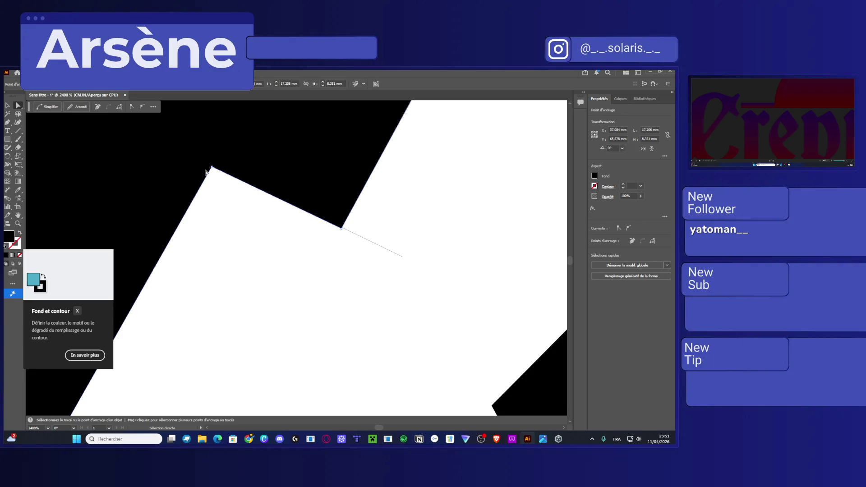
left_click(212, 168)
left_click_drag(212, 168, 213, 168)
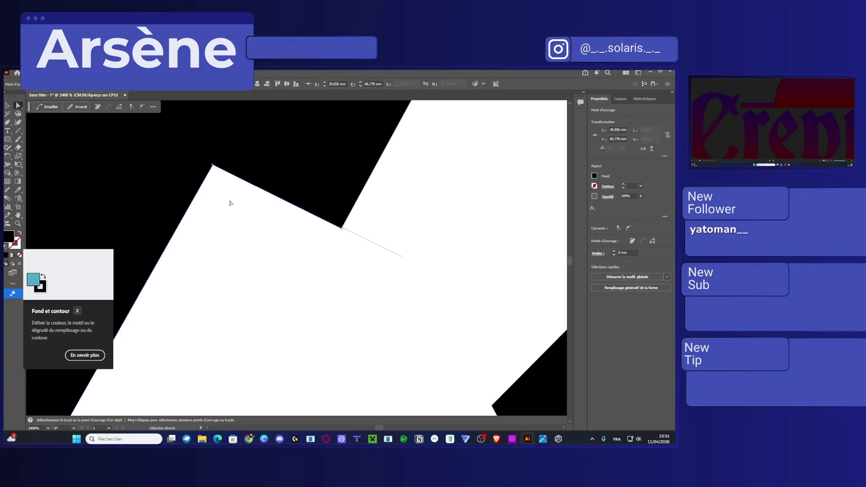
scroll(224, 231, "down", 3)
scroll(228, 246, "down", 3)
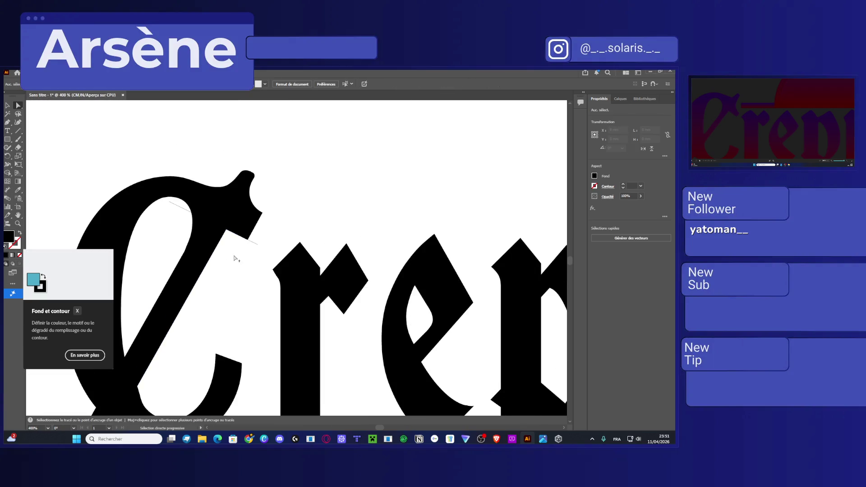
Select anchors on the C's inner curve, lower stroke and lower-left corner
left_click(216, 173)
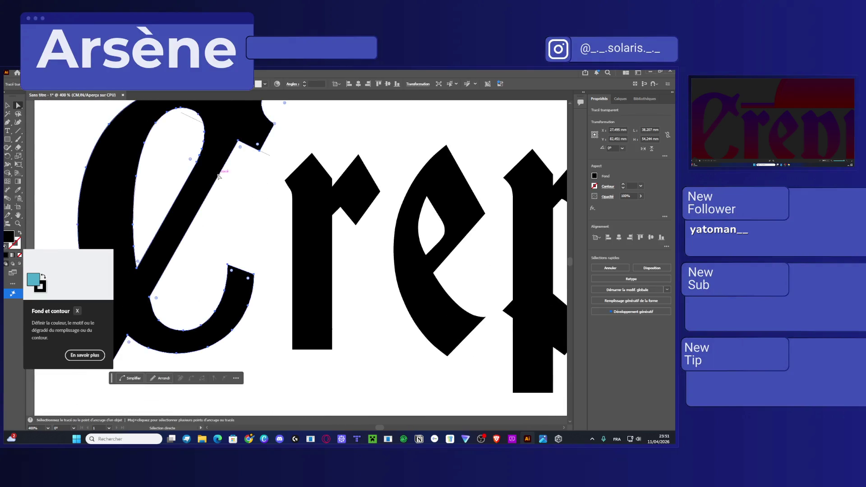
scroll(244, 216, "left", 3)
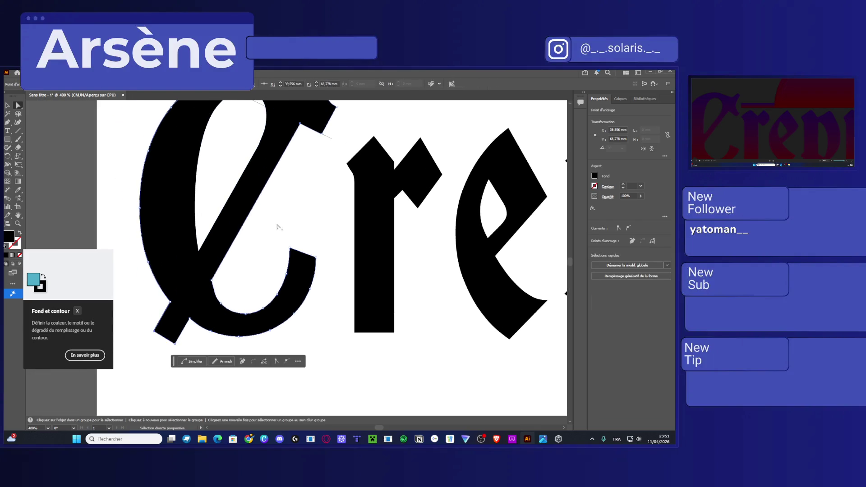
left_click(212, 280)
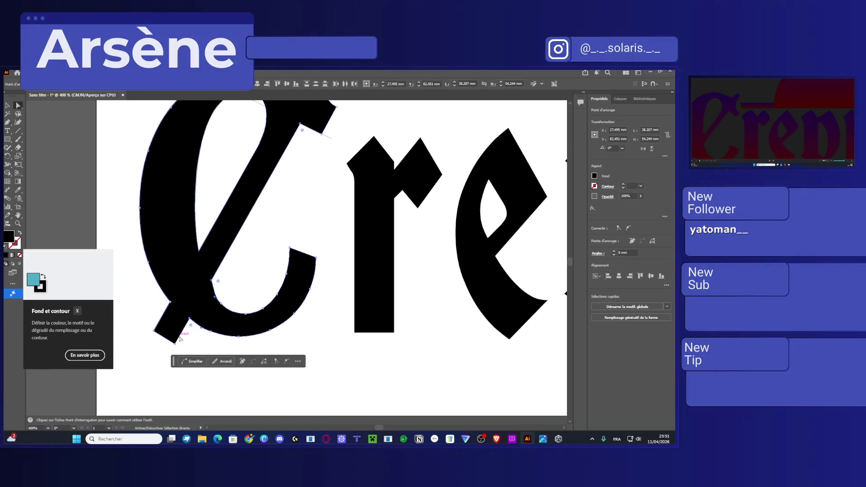
left_click(249, 263)
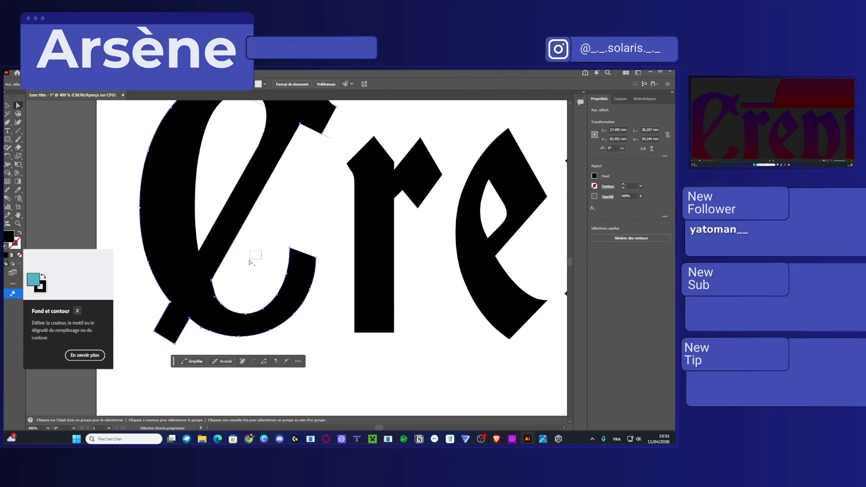
left_click(212, 280)
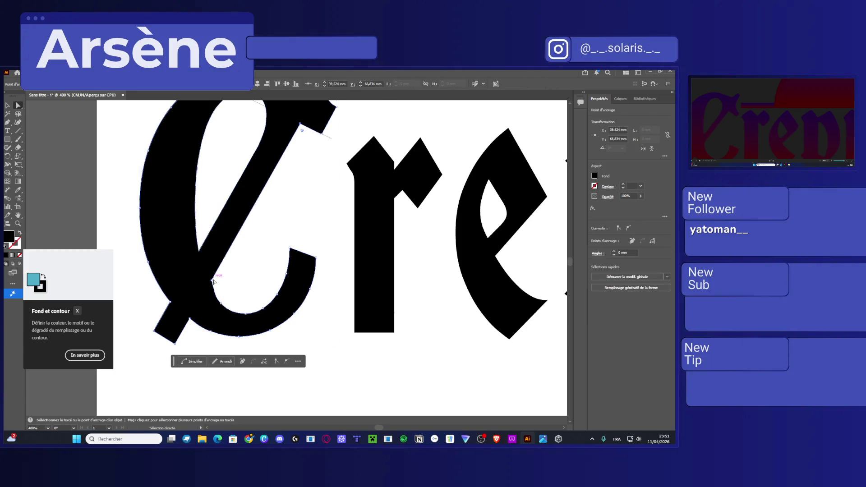
left_click(190, 319, "shift")
left_click(175, 344, "shift")
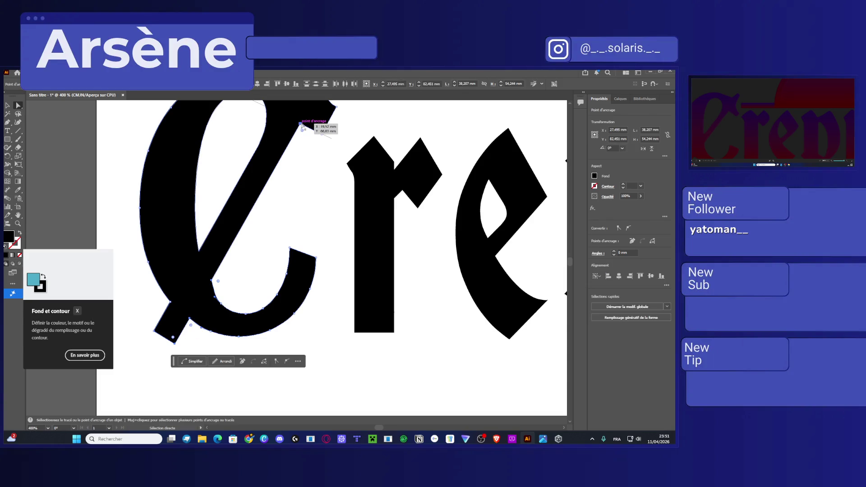
Move the C's notch corner anchor slightly along the diagonal
mouse_move(321, 149)
left_mouse_down()
mouse_move(290, 191)
mouse_move(274, 172)
left_mouse_up()
scroll(215, 164, "up", 4)
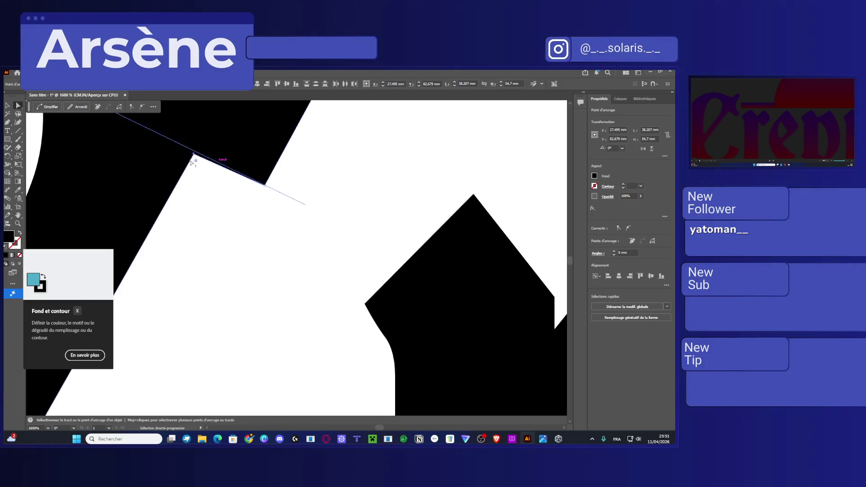
left_click_drag(191, 155, 195, 153)
scroll(234, 245, "down", 4)
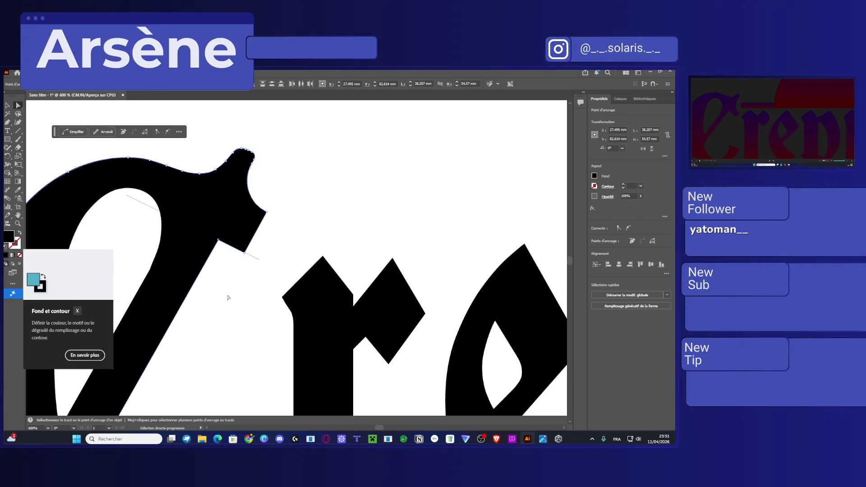
left_click(231, 292)
scroll(228, 298, "down", 2)
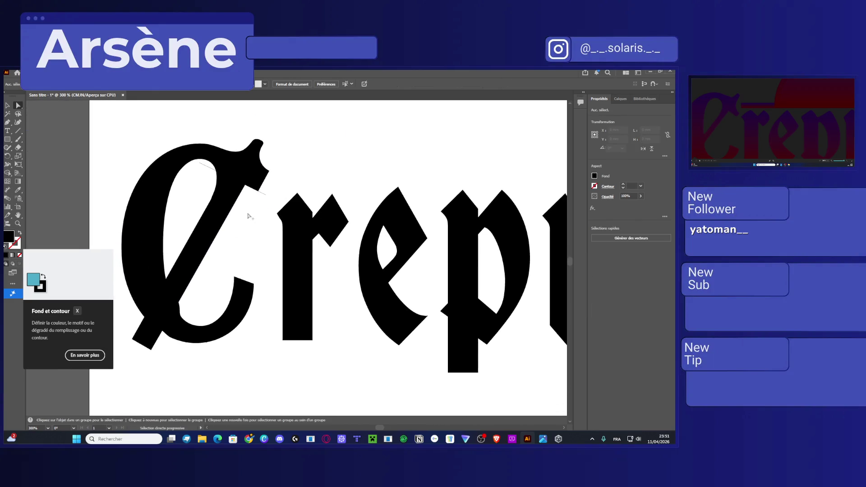
Move the thin diagonal segment beside the notch up and to the right
left_click(255, 188)
scroll(258, 180, "up", 2)
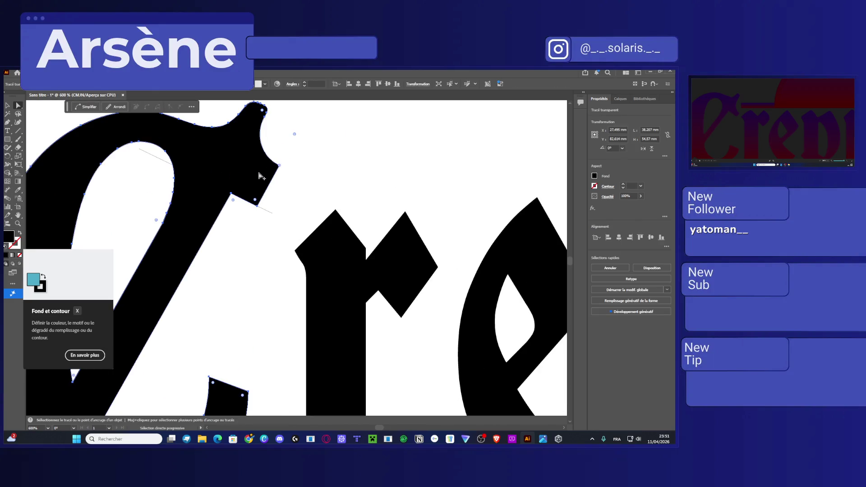
left_click(265, 209)
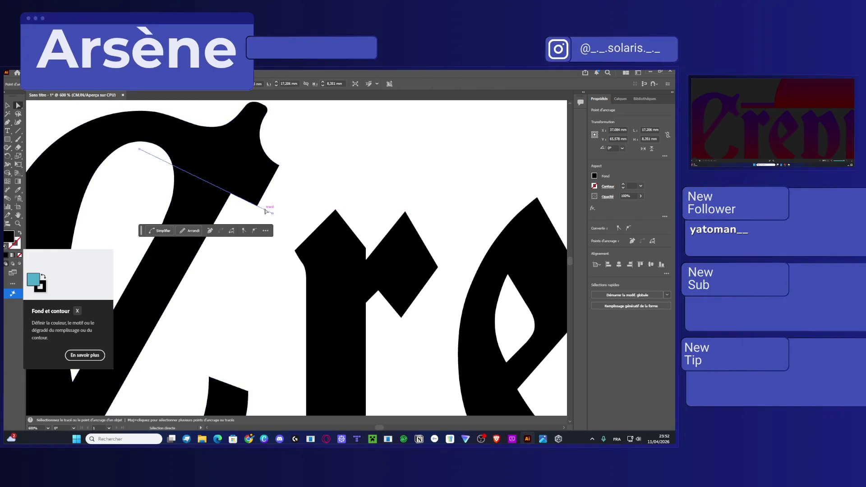
left_click_drag(265, 210, 283, 171)
left_click(279, 168)
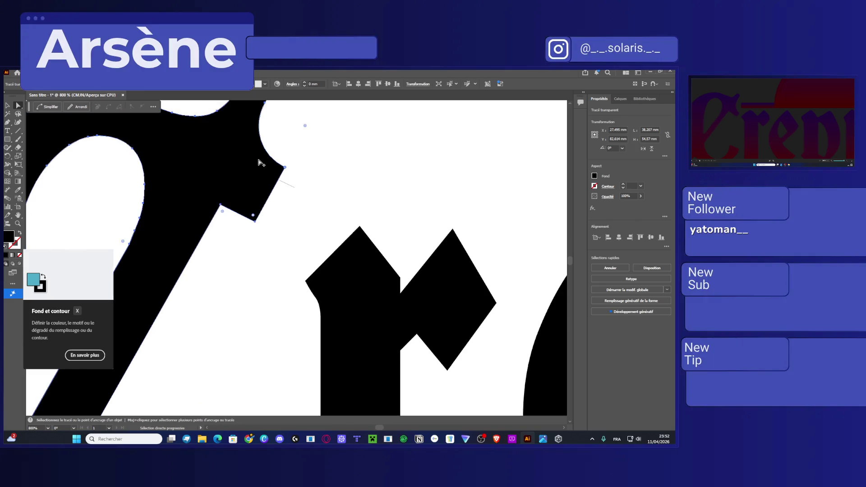
Reshape the curve under the C's top-right terminal into a rounded corner
scroll(259, 160, "up", 3)
left_click_drag(302, 173, 197, 286)
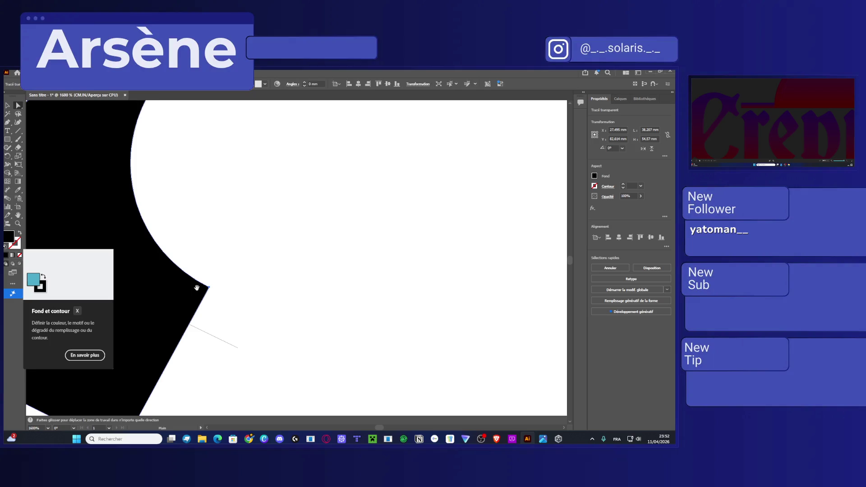
scroll(182, 208, "down", 1)
mouse_move(233, 186)
left_mouse_down()
mouse_move(194, 189)
mouse_move(178, 262)
mouse_move(288, 232)
mouse_move(253, 257)
left_mouse_up()
left_click(194, 268)
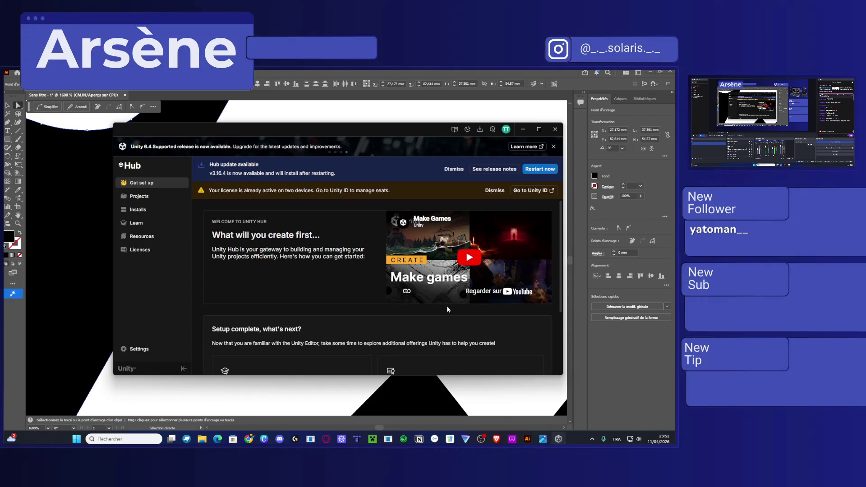
Open the Crepusculum project from the Unity Hub projects list
left_click(138, 196)
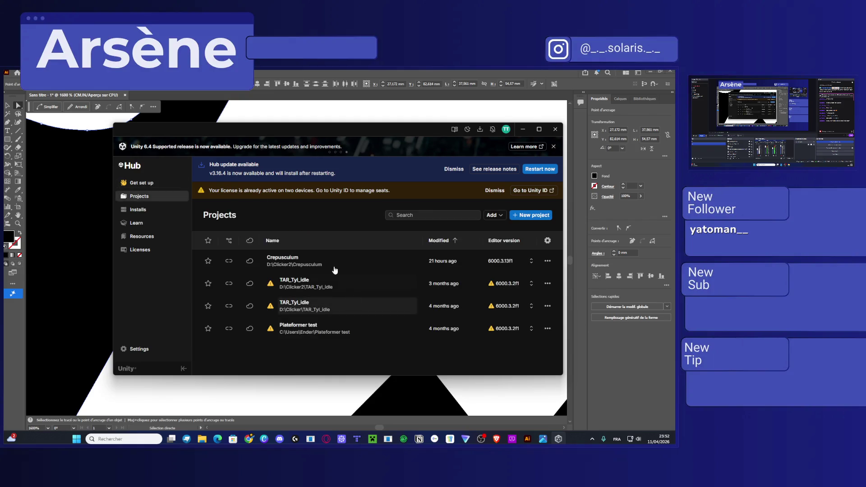
left_click(306, 266)
scroll(270, 271, "down", 2)
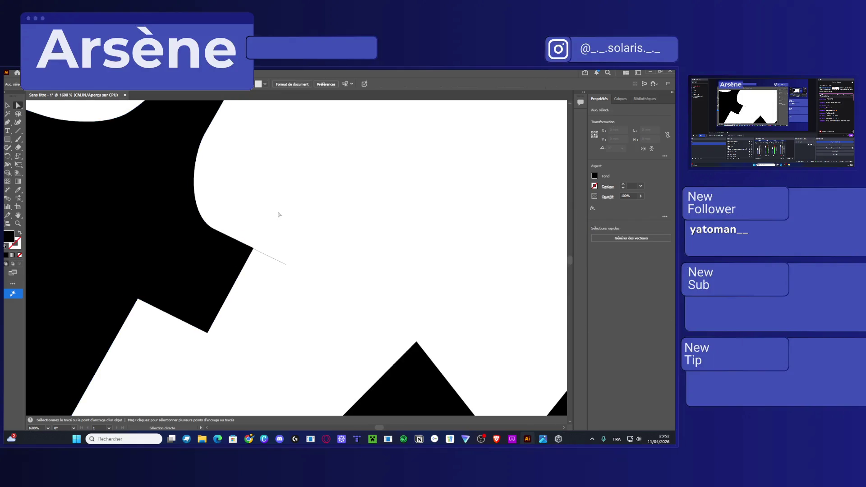
Nudge the C's notch corner anchor down-left and shift the notch's outer edge right and down
scroll(270, 228, "down", 2)
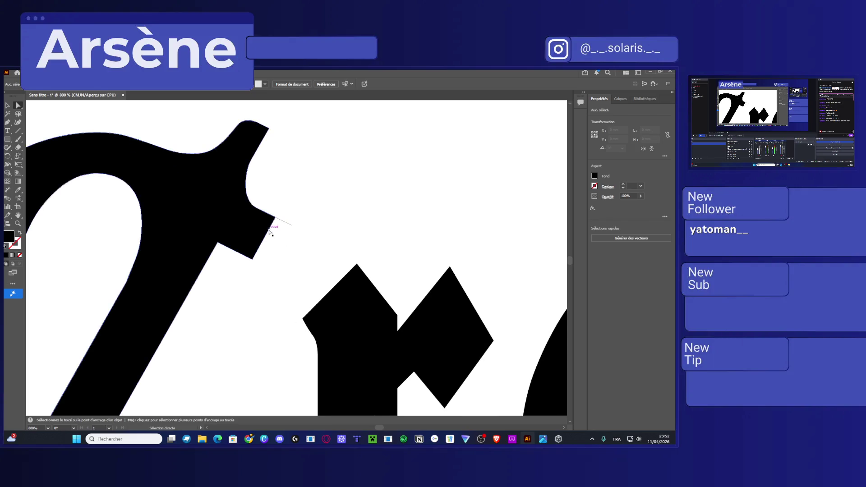
left_click(284, 222)
left_click(286, 226)
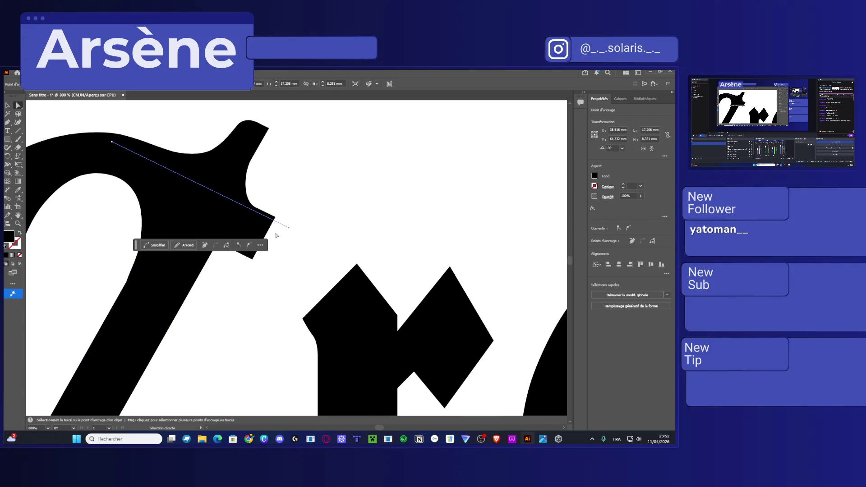
scroll(270, 212, "up", 2)
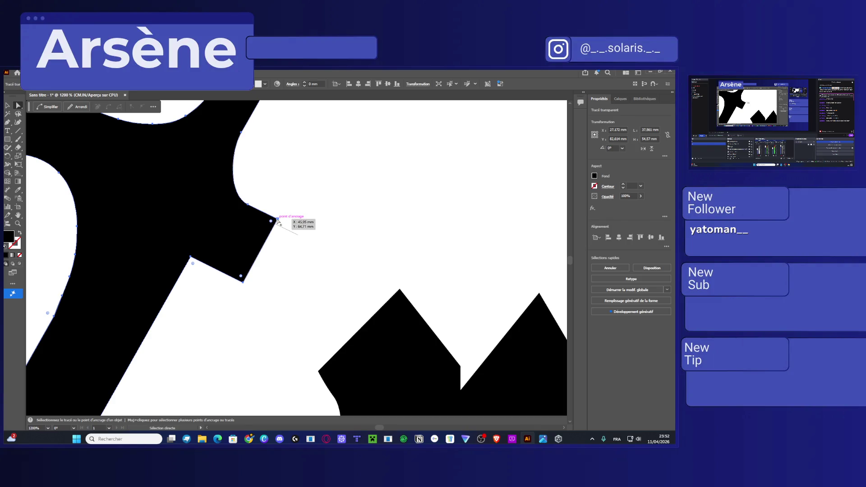
left_click(277, 220)
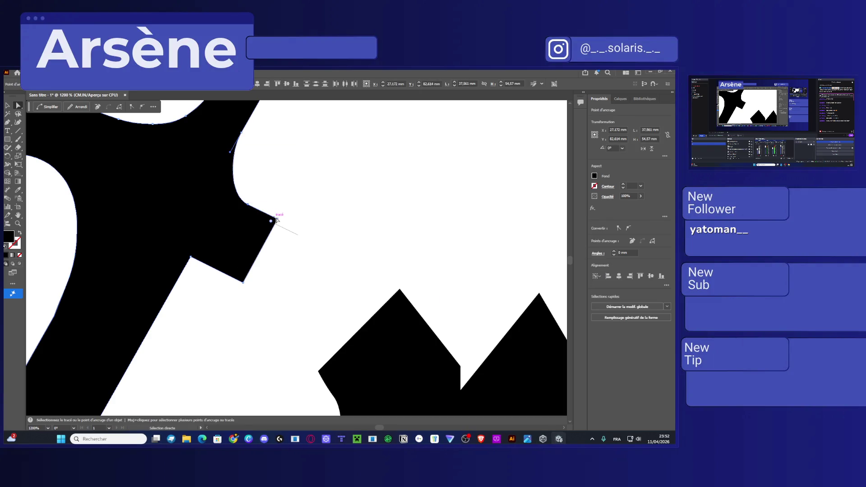
left_click_drag(276, 220, 276, 224)
scroll(271, 252, "up", 2)
left_click(223, 312)
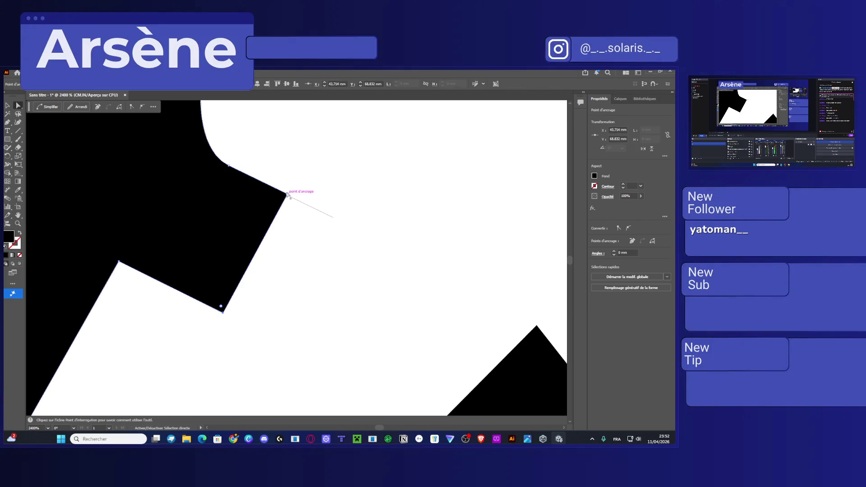
left_click_drag(288, 197, 334, 220)
Try curving the notch outline with its anchor handles, then undo back to the straight-edged notch
scroll(335, 234, "down", 3)
left_click(293, 225)
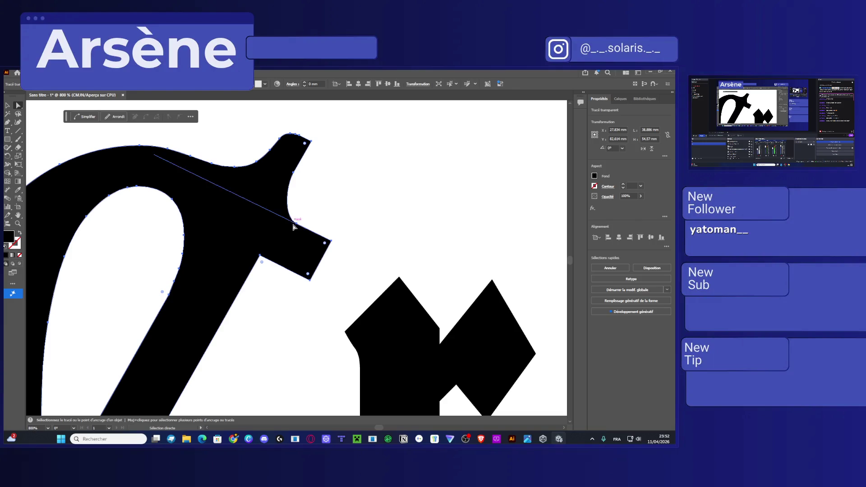
left_click(297, 225)
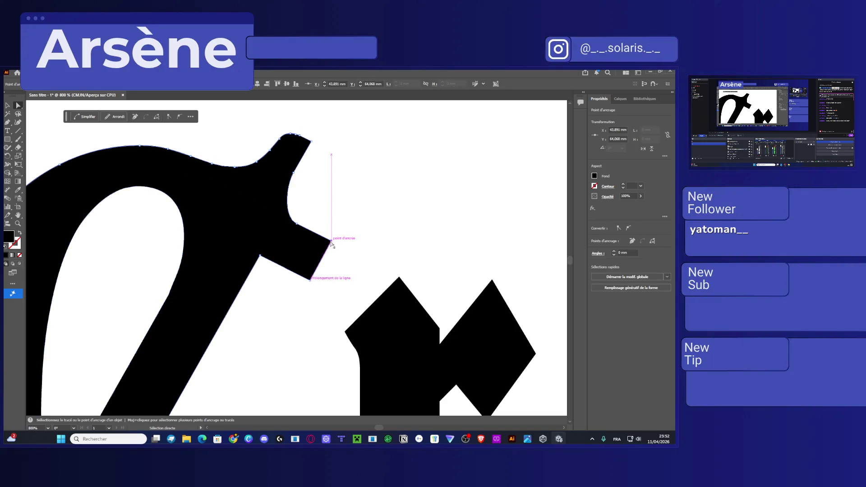
left_click_drag(319, 203, 282, 204)
left_click(254, 211)
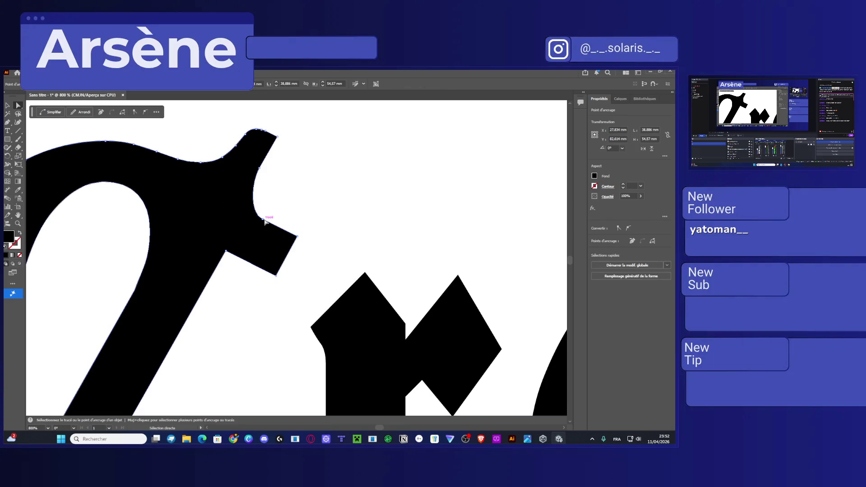
mouse_move(263, 219)
left_mouse_down()
mouse_move(254, 206)
mouse_move(292, 234)
left_mouse_up()
left_click_drag(258, 167, 278, 141)
key("ctrl+z")
key("ctrl+z")
key("ctrl+z")
key("ctrl+z")
key("ctrl+z")
key("ctrl+z")
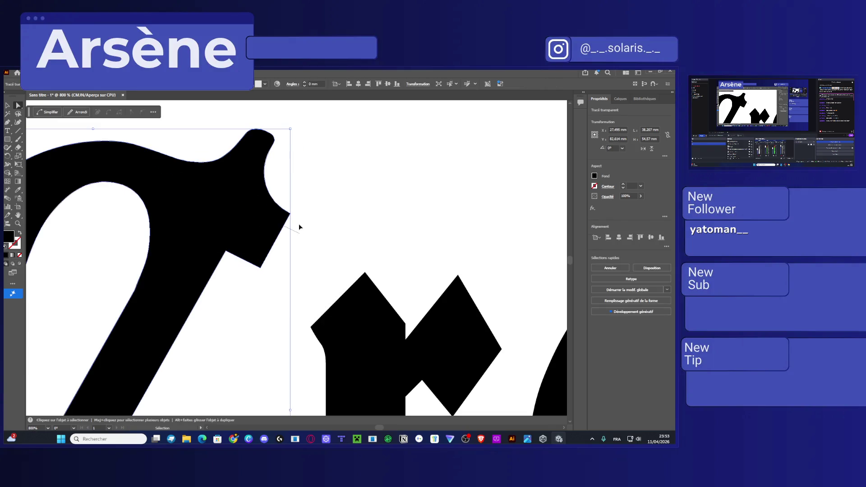
key("ctrl+z")
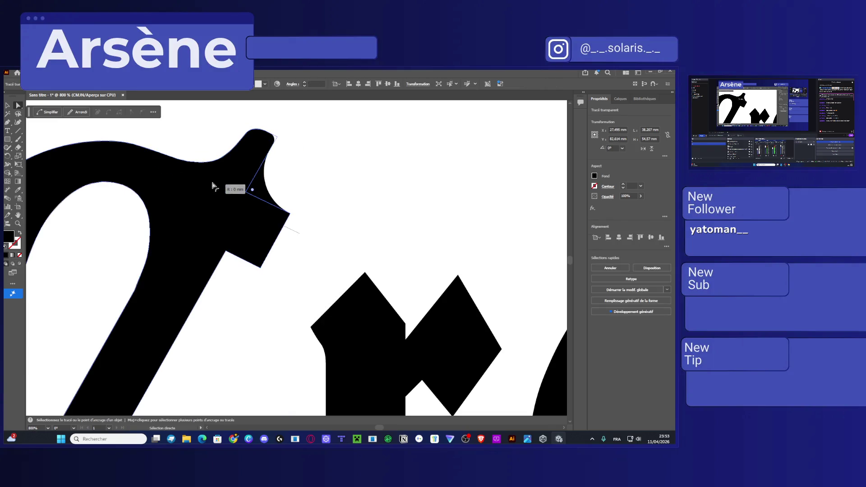
Move the notch corner anchor about 0.65 mm left and 1.14 mm down onto the thin diagonal line
left_click(289, 213)
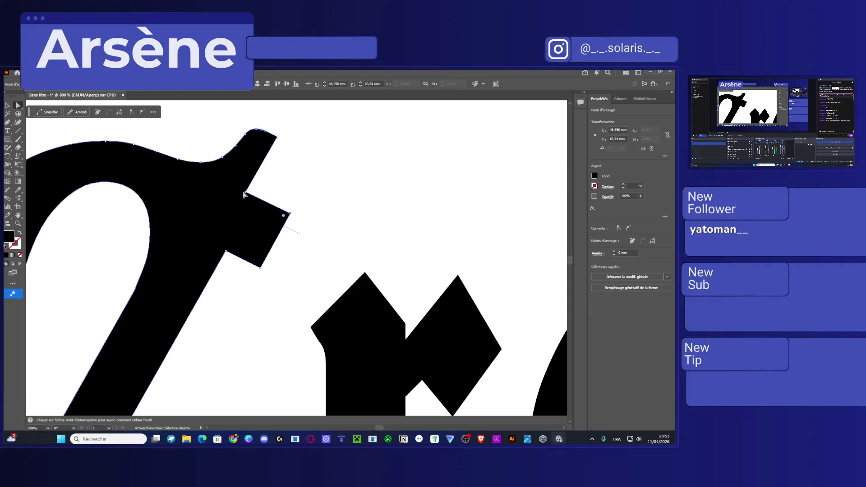
scroll(281, 219, "up", 1)
scroll(277, 228, "up", 1)
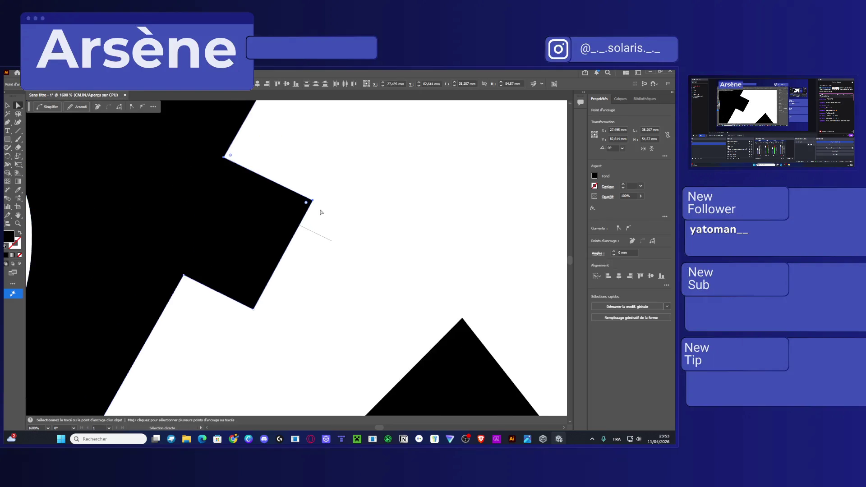
left_click_drag(313, 201, 299, 227)
scroll(317, 212, "up", 1)
left_click(299, 276)
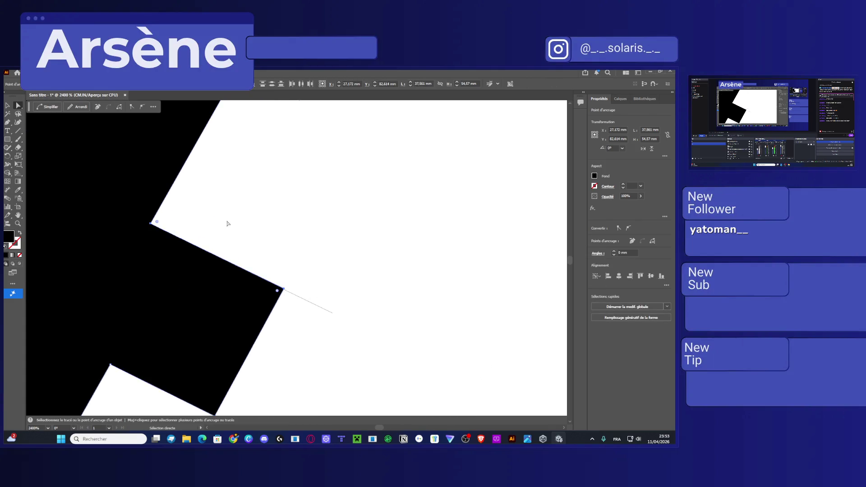
Pull the anchor at the C's notch inner corner downward
scroll(284, 266, "down", 1)
scroll(278, 261, "down", 1)
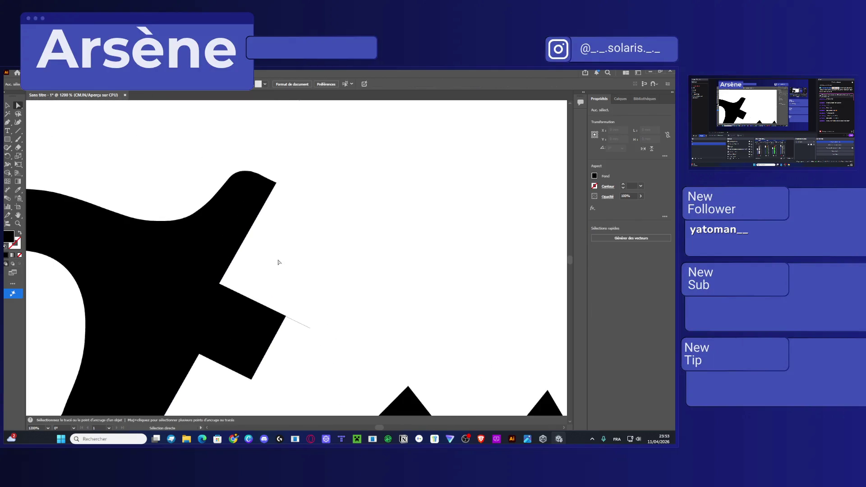
left_click(201, 240)
left_click(220, 283)
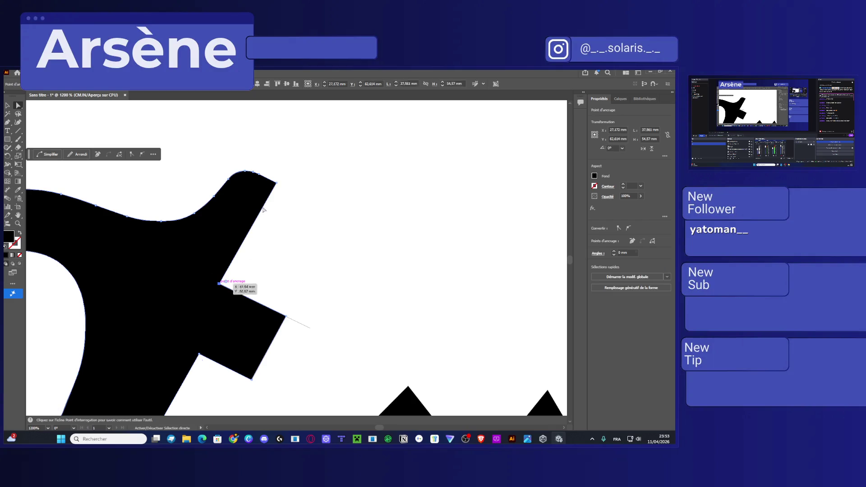
mouse_move(218, 284)
left_mouse_down()
mouse_move(220, 327)
mouse_move(230, 291)
left_mouse_up()
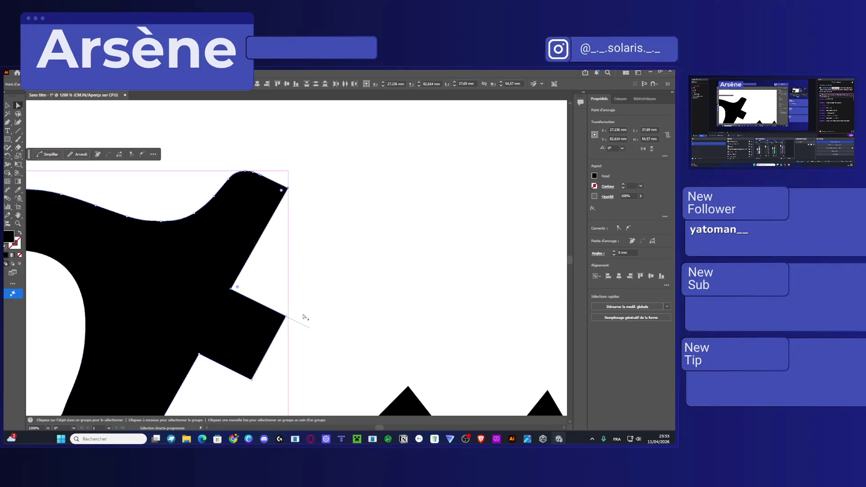
scroll(300, 293, "down", 3)
Copy the thin straight line, paste it beside the notch and snap its ends to the shape edge
left_click(310, 258, "ctrl")
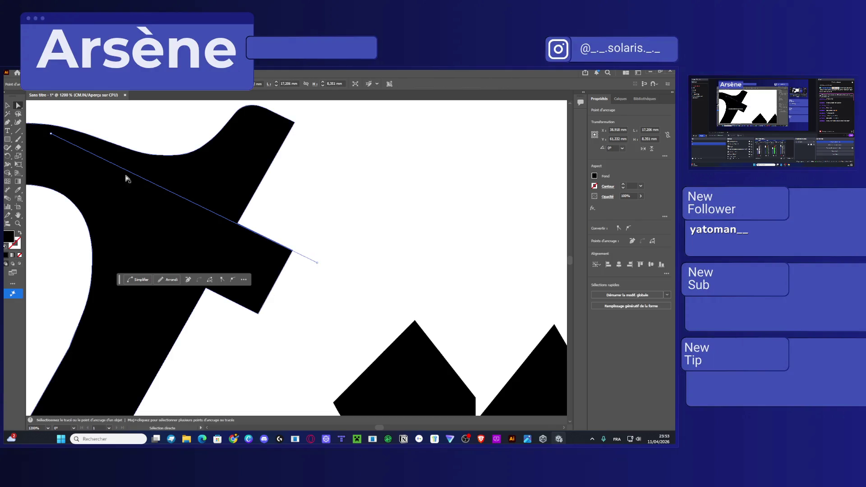
key("ctrl+c")
key("ctrl+v")
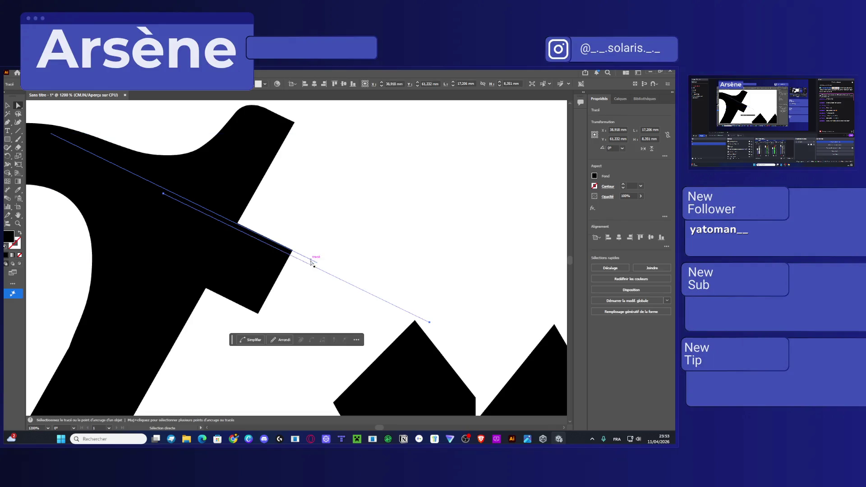
mouse_move(431, 326)
left_mouse_down()
mouse_move(410, 147)
mouse_move(290, 239)
left_mouse_up()
scroll(305, 286, "left", 3)
scroll(305, 285, "down", 2)
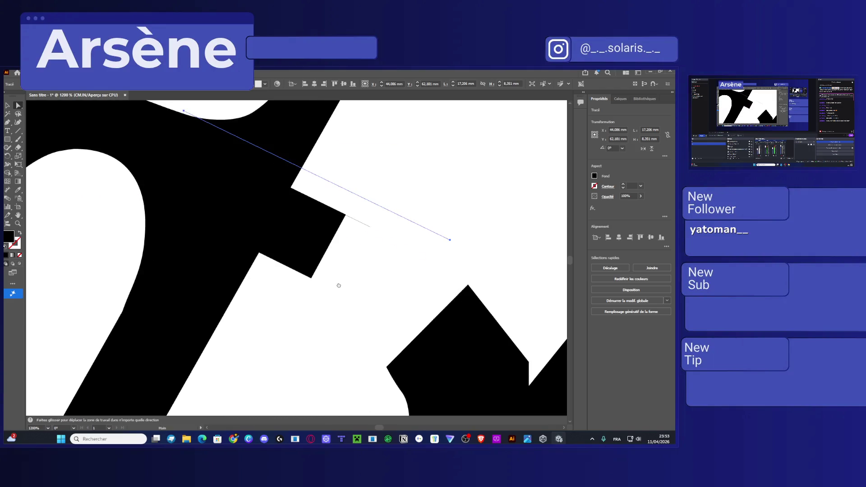
scroll(307, 226, "down", 2)
mouse_move(449, 215)
left_mouse_down()
mouse_move(243, 290)
mouse_move(210, 312)
left_mouse_up()
scroll(280, 290, "up", 2)
mouse_move(179, 112)
left_mouse_down()
mouse_move(236, 145)
mouse_move(252, 253)
left_mouse_up()
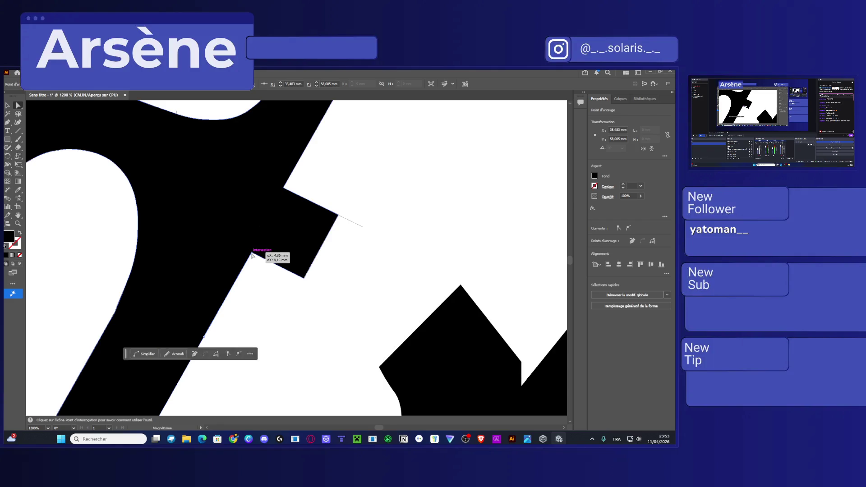
scroll(248, 234, "down", 2)
scroll(248, 234, "left", 1)
Drag the stem edge below the notch up-right onto the copied guide line
left_click(247, 224)
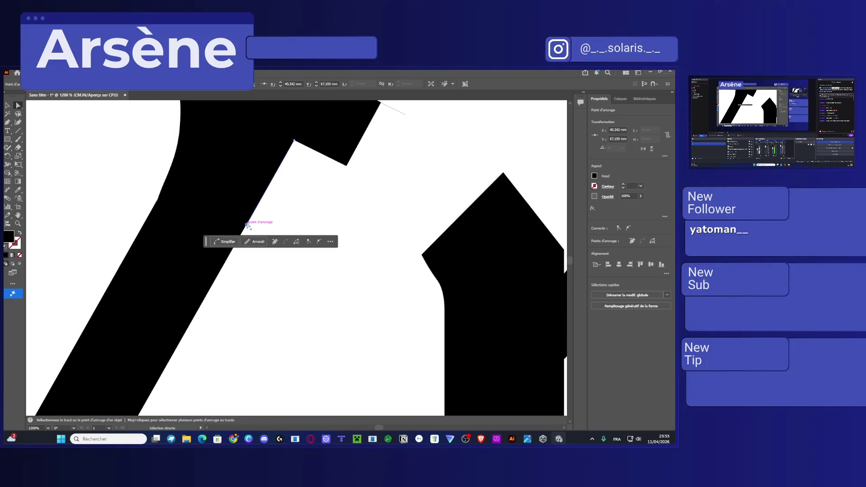
mouse_move(211, 292)
left_mouse_down()
mouse_move(218, 348)
mouse_move(201, 367)
left_mouse_up()
mouse_move(210, 288)
left_mouse_down()
mouse_move(300, 191)
mouse_move(284, 158)
left_mouse_up()
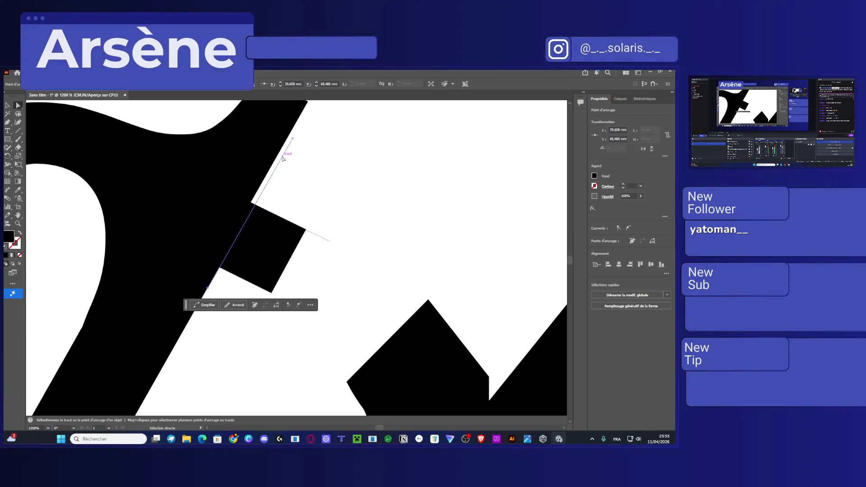
scroll(194, 344, "up", 2)
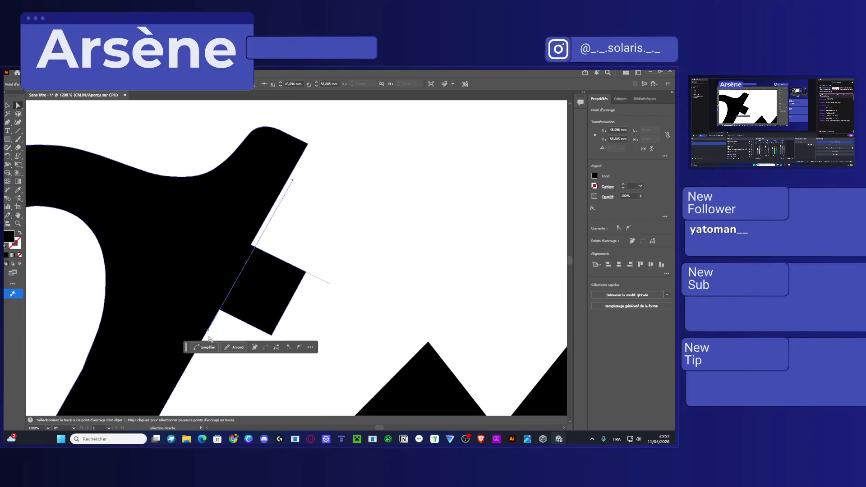
left_click(211, 310)
scroll(212, 310, "up", 5)
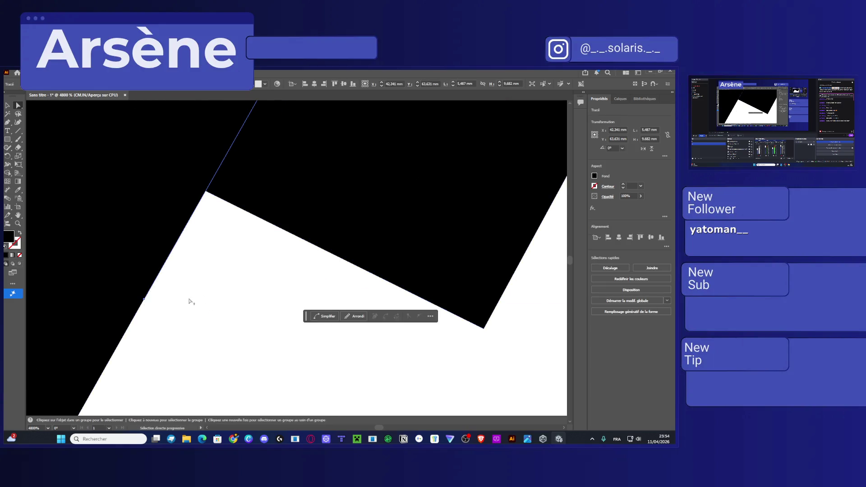
Move the C's notch corner anchor left to about X 27.289 mm, Y 82.624 mm, closing the gap
scroll(190, 299, "down", 3)
left_click_drag(301, 228, 225, 386)
left_click_drag(282, 234, 251, 284)
left_click(223, 221)
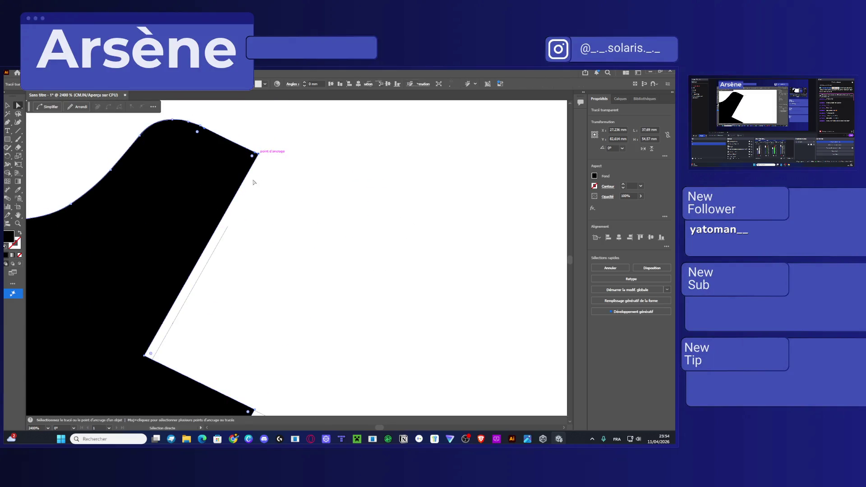
left_click(257, 154)
left_click_drag(143, 357, 152, 363)
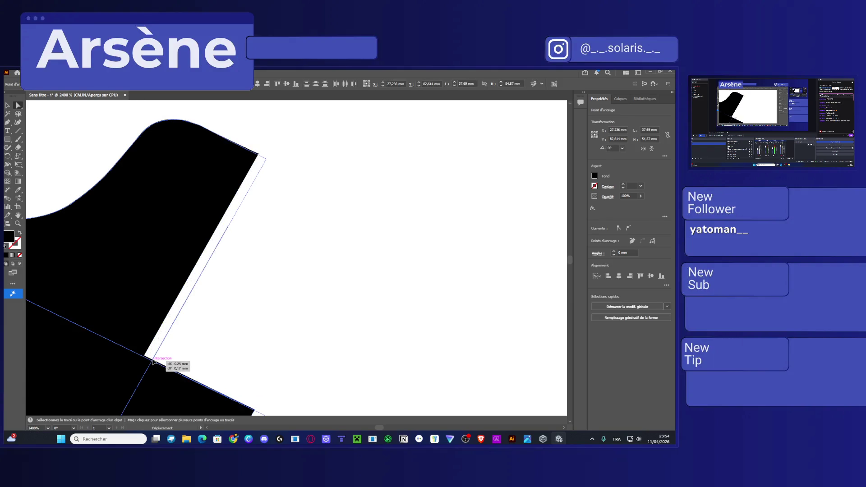
scroll(153, 360, "up", 5)
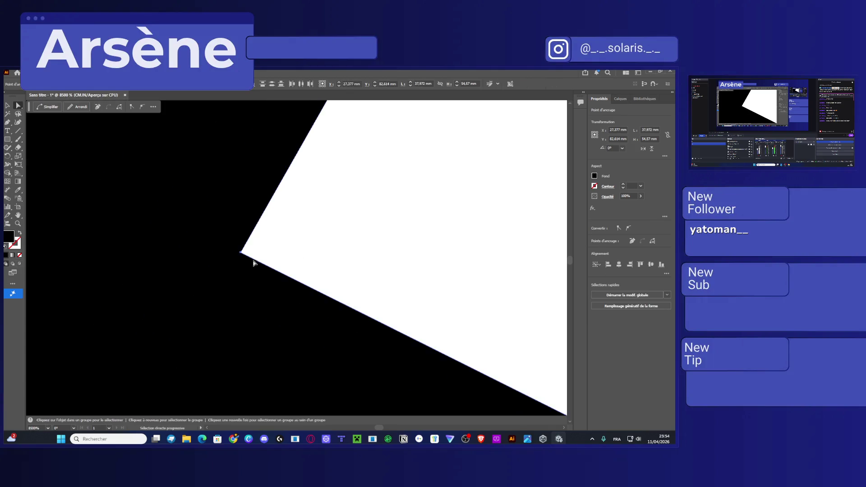
mouse_move(241, 252)
left_mouse_down()
mouse_move(236, 266)
mouse_move(222, 259)
mouse_move(236, 261)
left_mouse_up()
Zoom back out and switch to Unity Hub
scroll(333, 236, "down", 8)
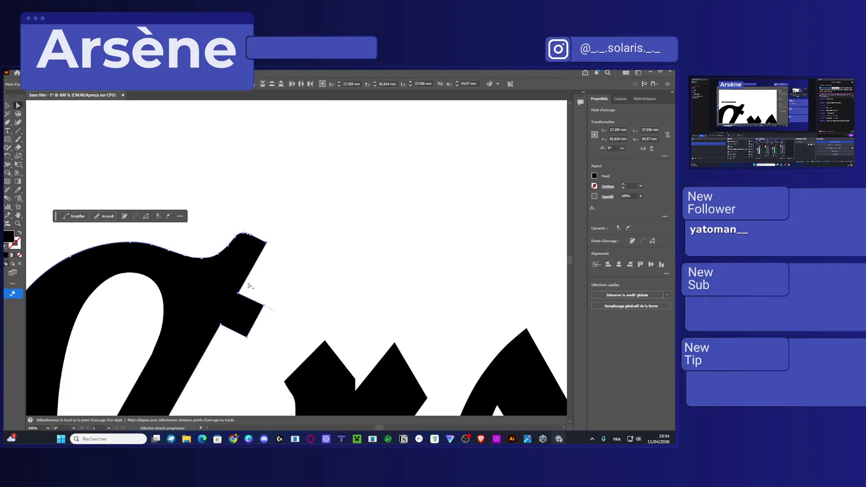
scroll(248, 285, "up", 5)
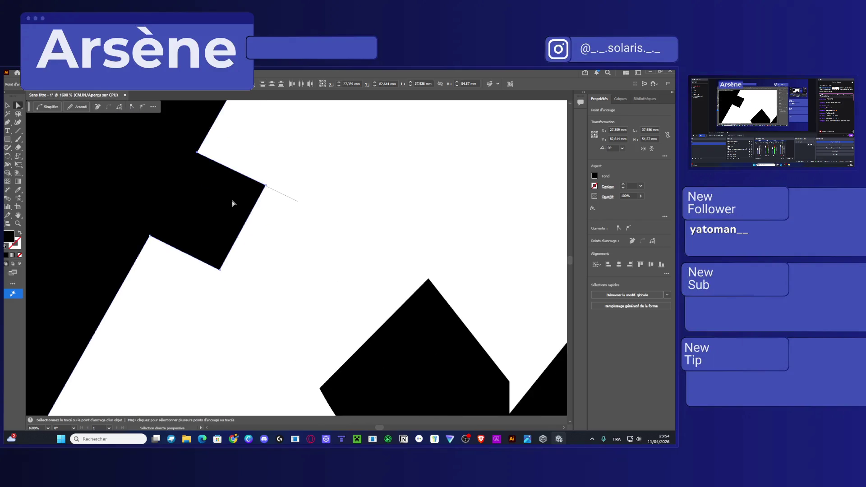
scroll(218, 181, "down", 4)
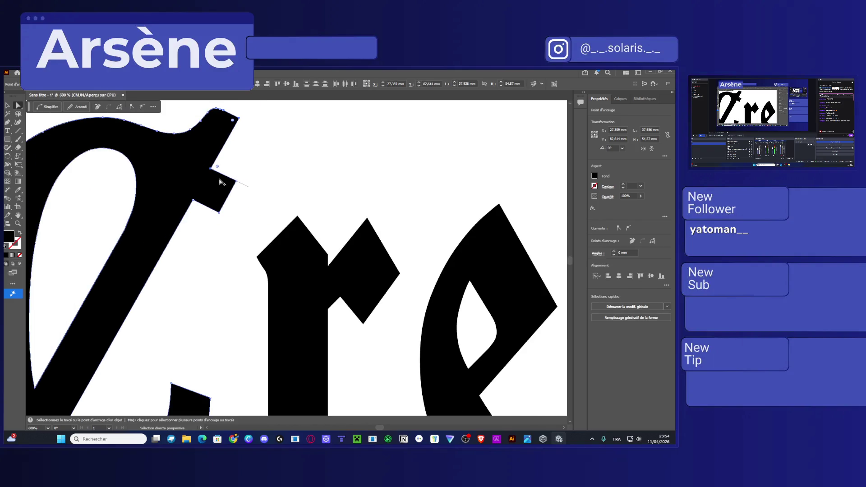
left_click(541, 440)
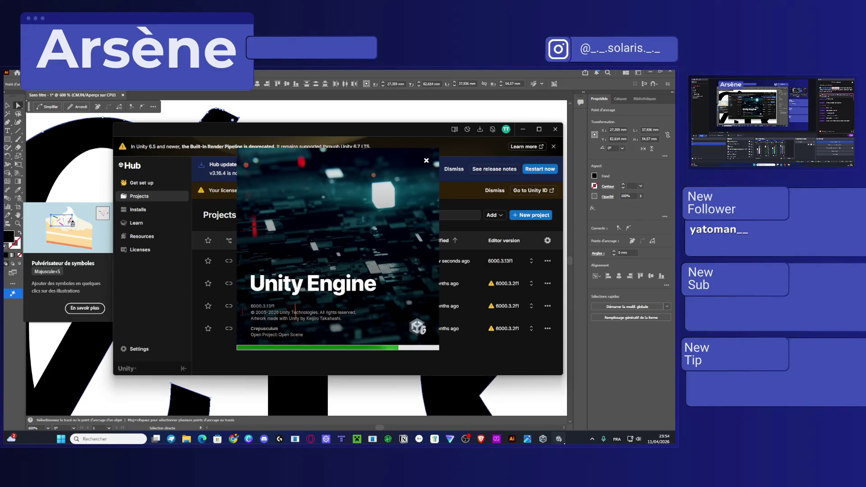
Hide Unity Hub while the Crepusculum project loads in the Unity Editor
left_click(544, 439)
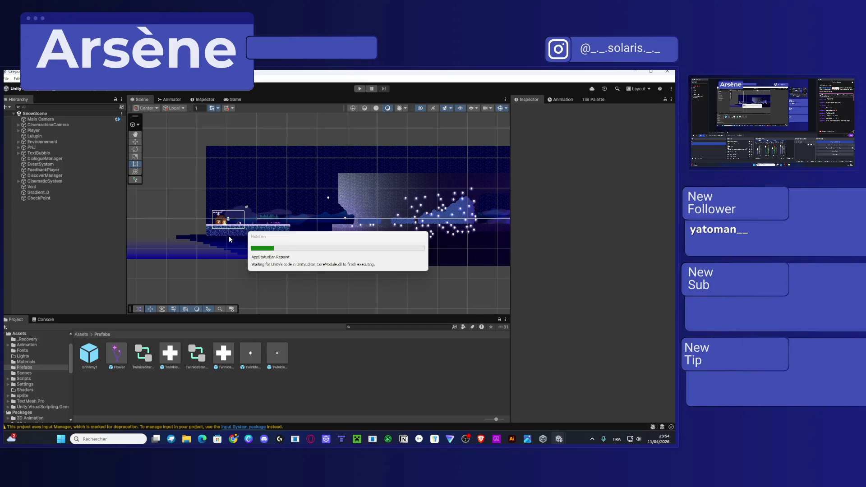
Zoom the Scene view, then walk the character back and forth near the cabin door
scroll(228, 235, "up", 3)
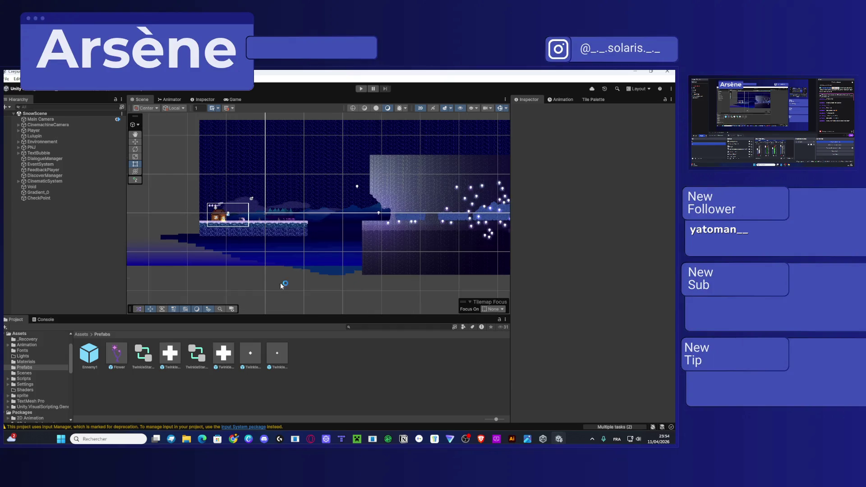
scroll(323, 223, "up", 3)
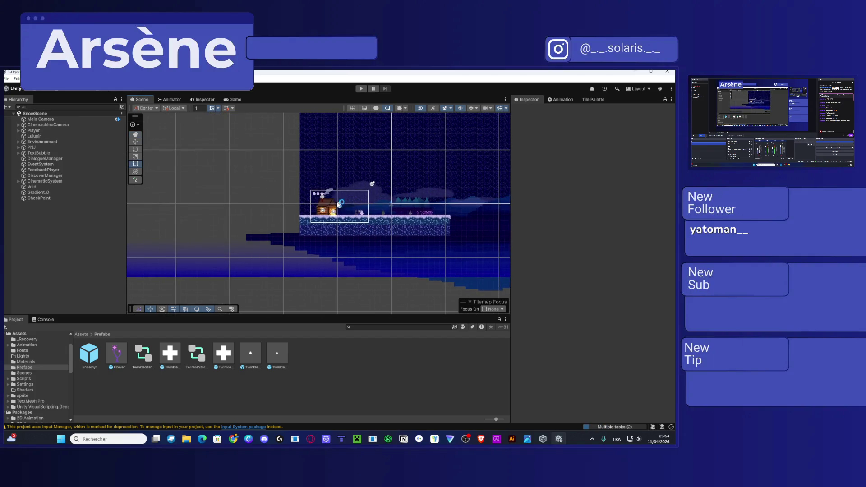
scroll(356, 219, "up", 5)
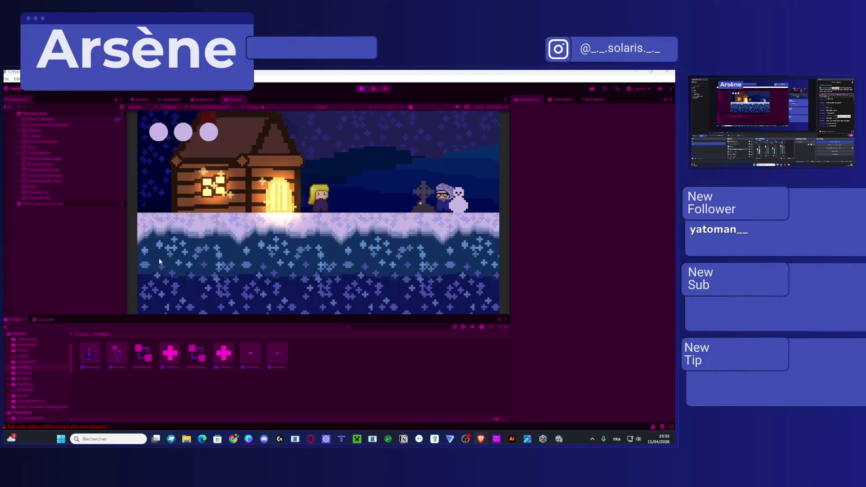
key("Right")
key("Left")
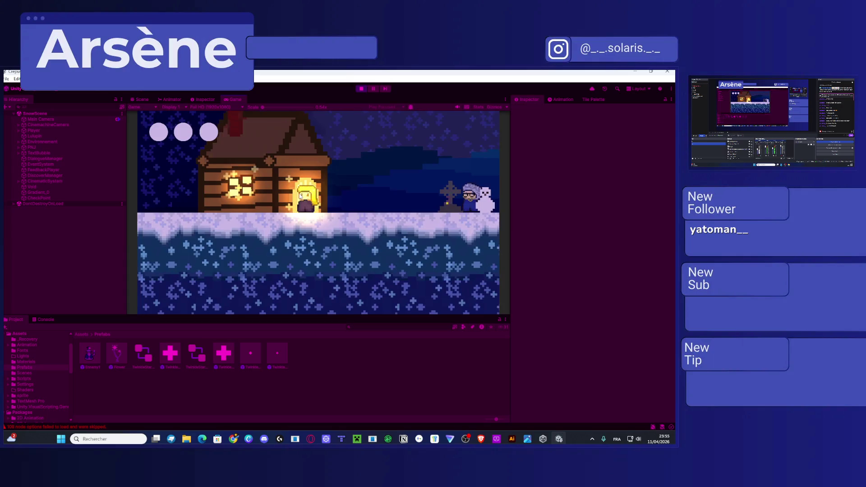
key("Right")
key("Left")
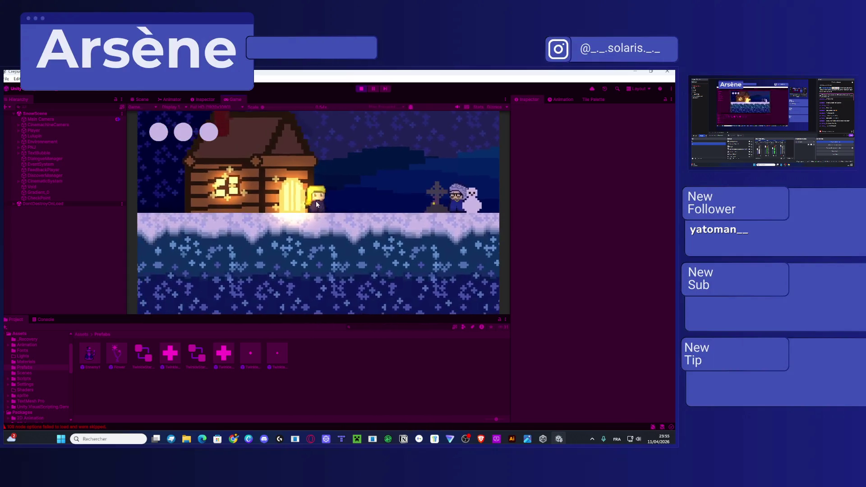
key("Right")
key("Left")
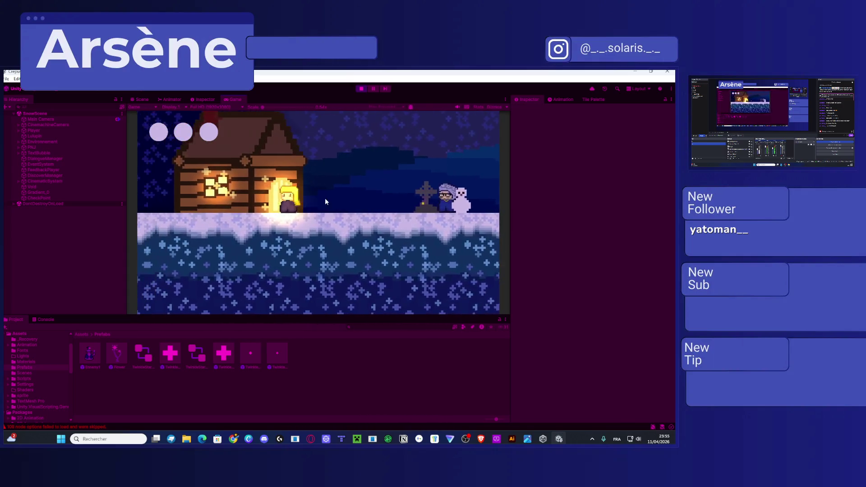
key("Right")
key("Left")
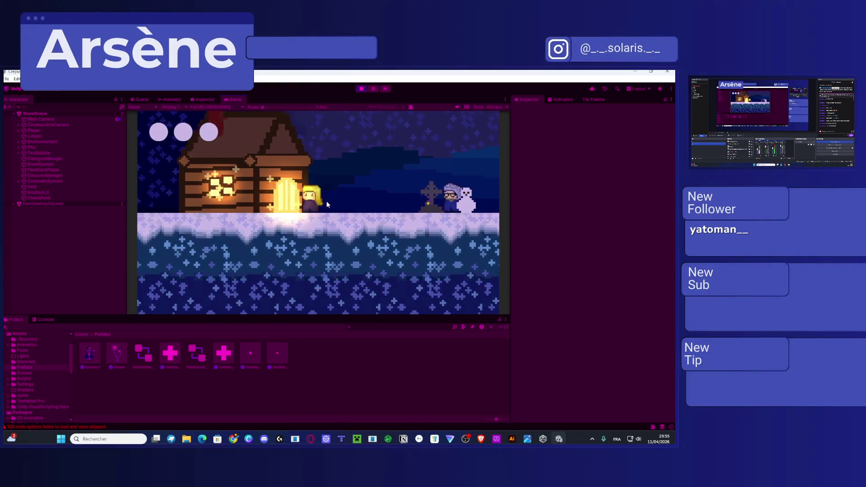
key("Right")
Jump past the grave and snowman into the forest, then walk into the flowers to meet Lulupin
key("space")
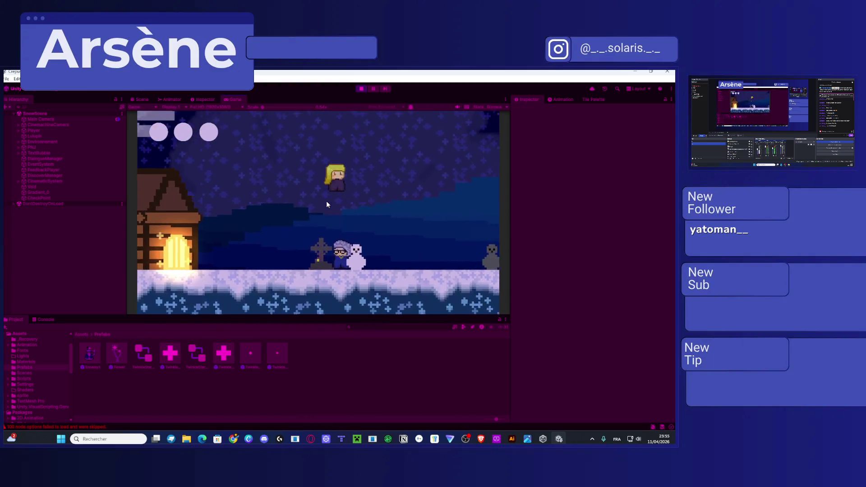
key("Left")
key("Right")
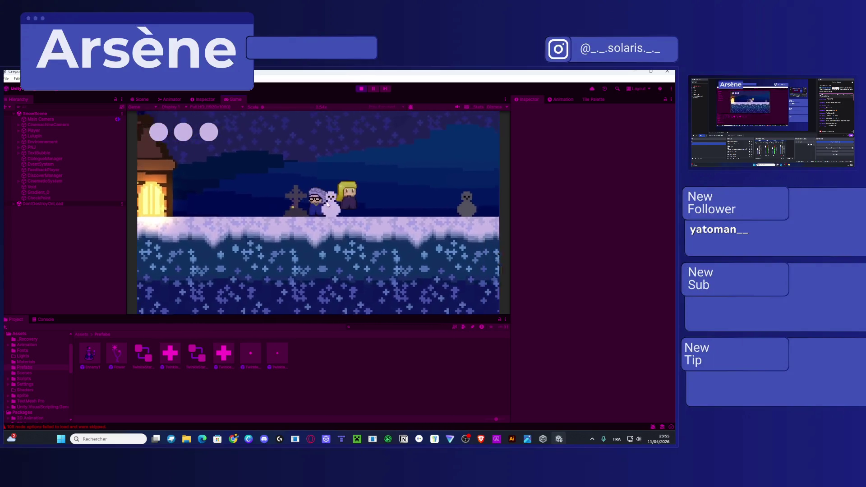
key("Right")
key("space")
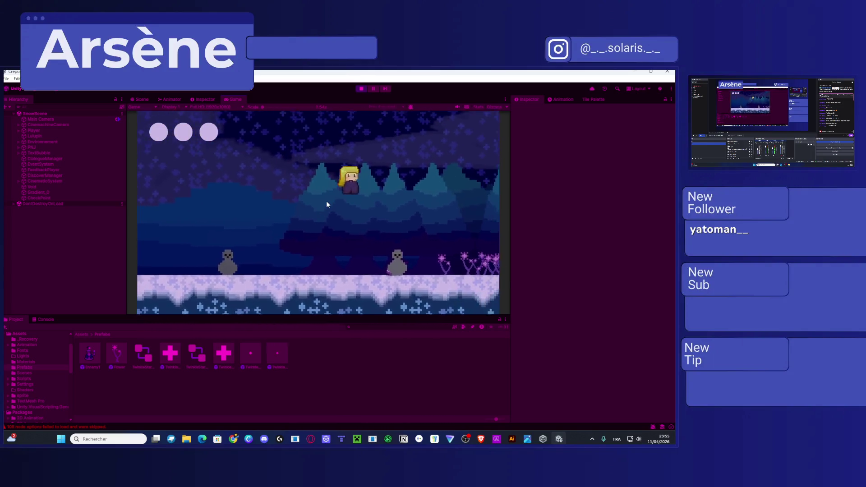
key("space")
key("space")
key("space")
key("space")
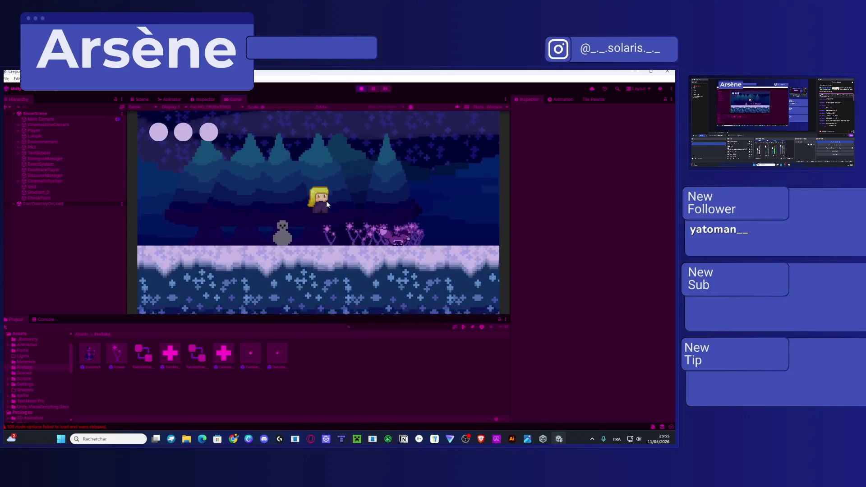
key("Left")
key("Right")
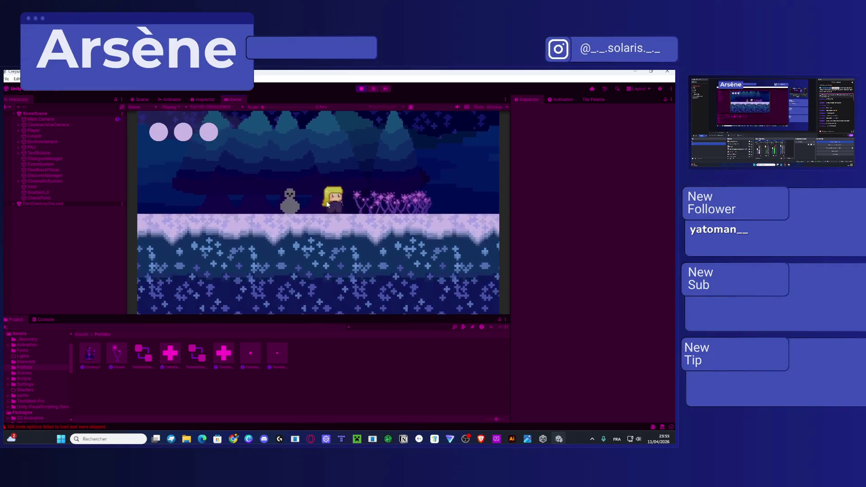
key("Right")
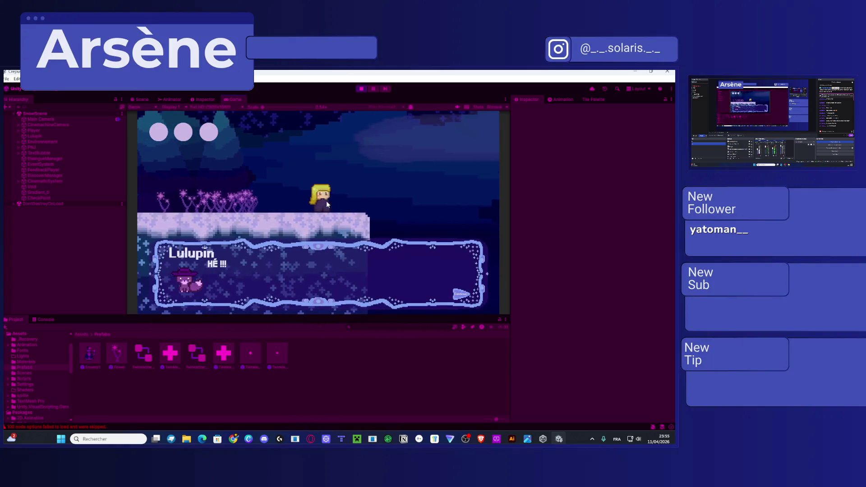
Advance Lulupin's dialogue and the narration, then walk off the ledge toward the ravine
key("space")
key("space")
key("space")
key("space")
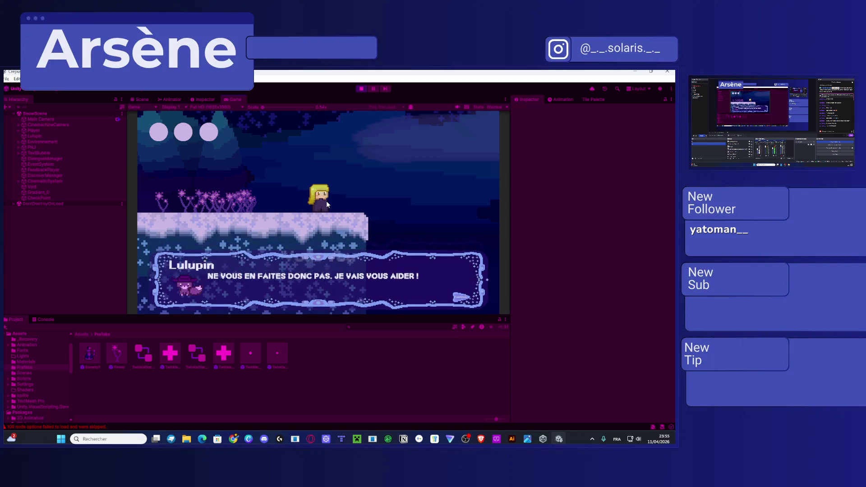
key("space")
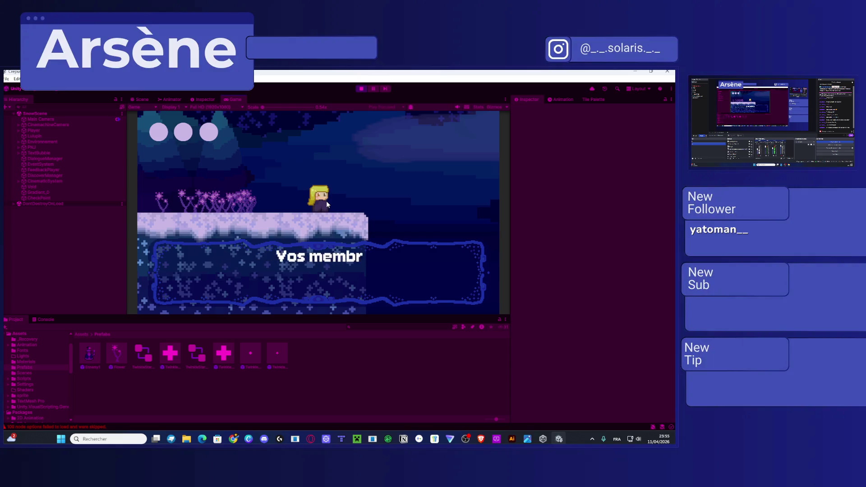
key("space")
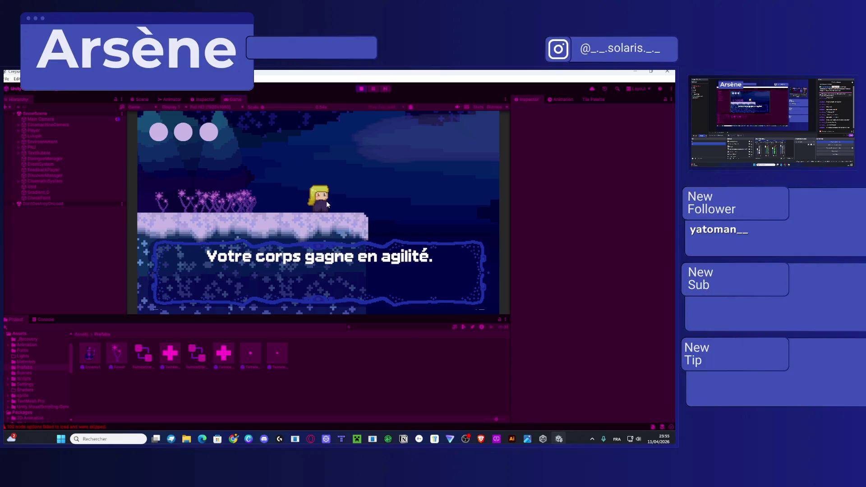
key("space")
key("space")
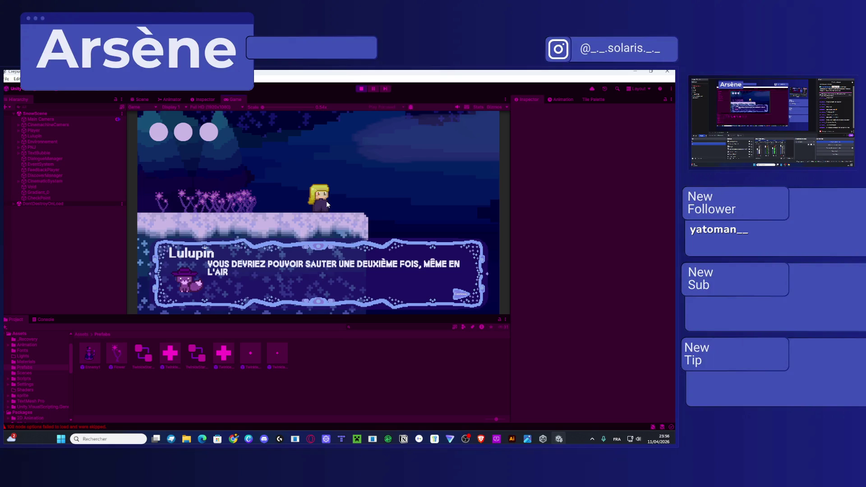
key("space")
key("space")
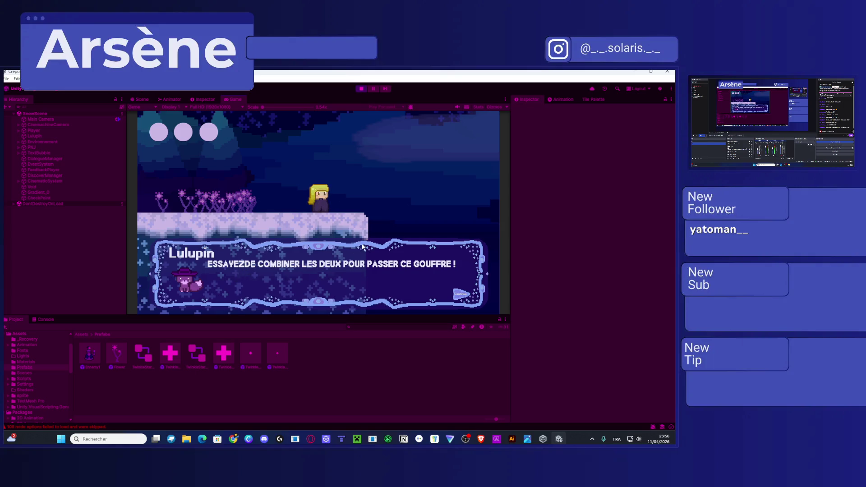
key("space")
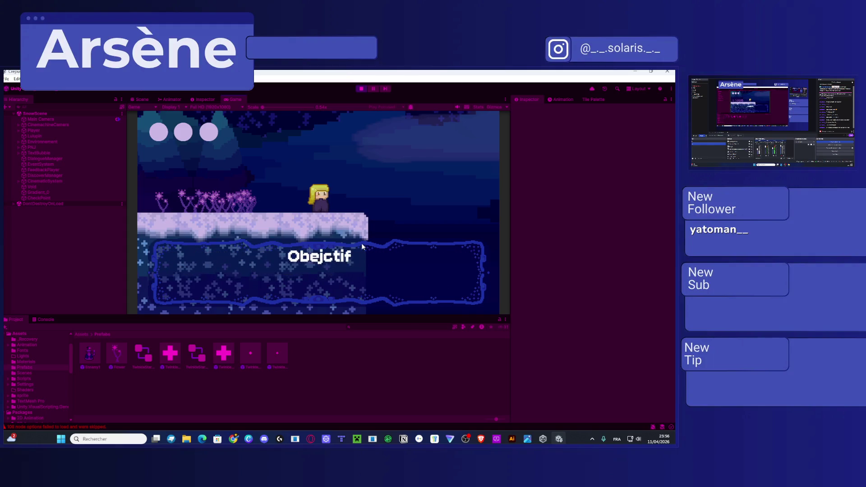
key("Right")
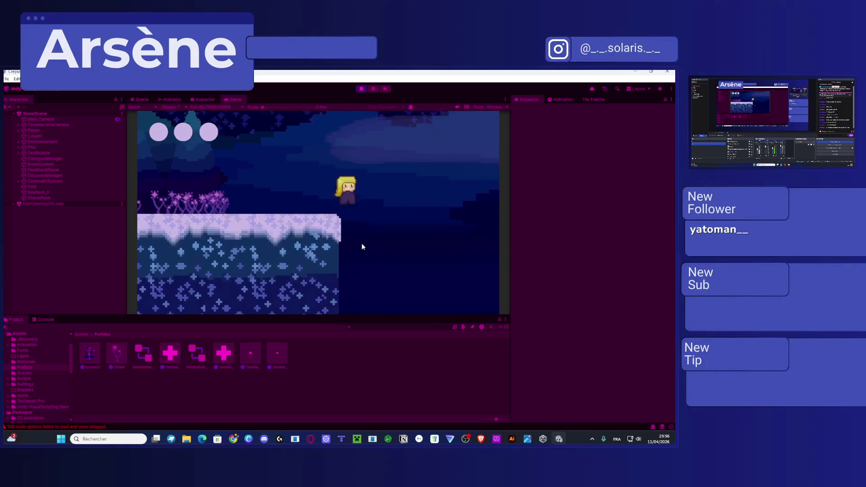
Leap and dash across the ravine, then run right through the glowing cave until Vitalina's dialogue appears
key("space")
key("space")
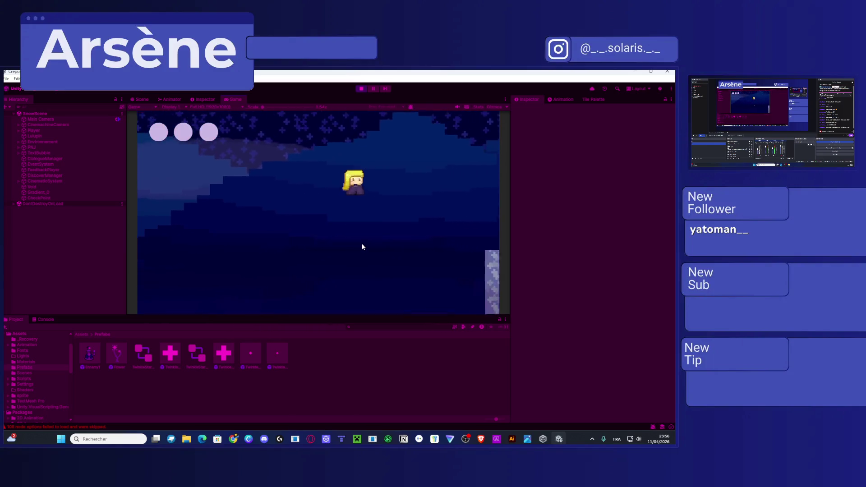
key("shift")
key("Right")
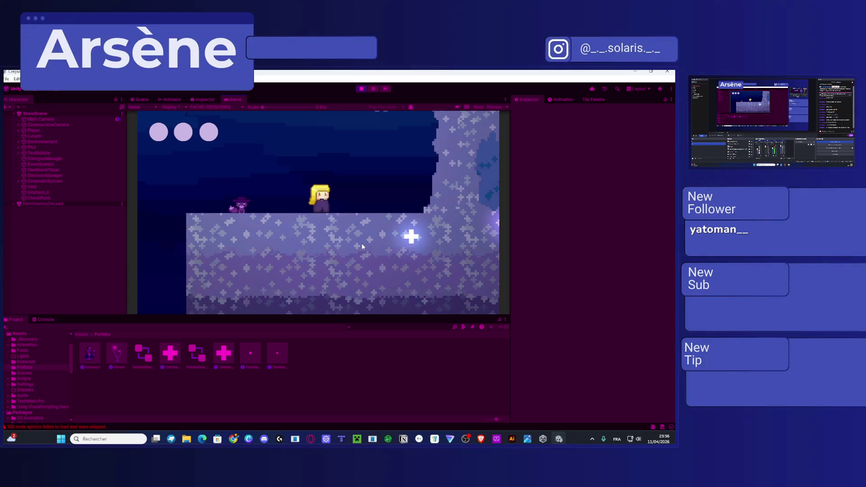
key("Right")
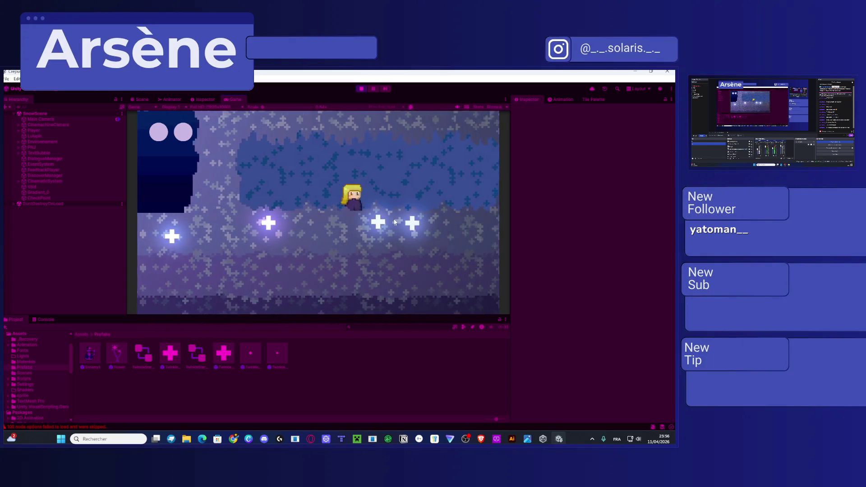
key("Right")
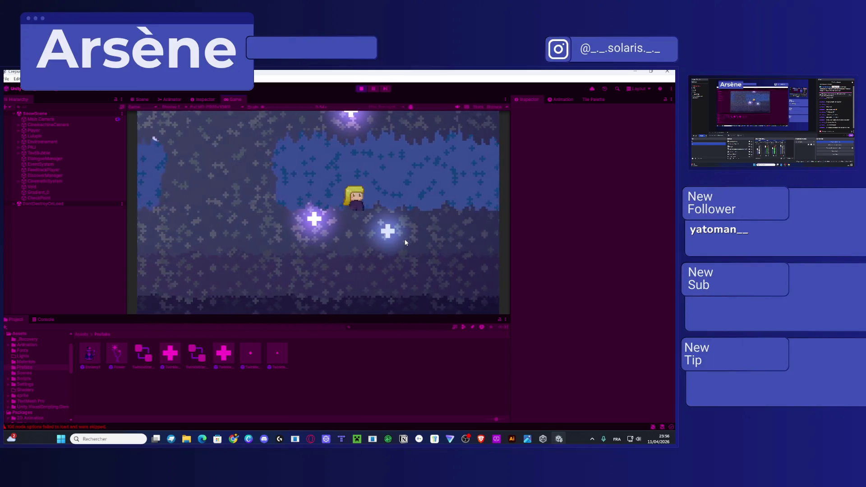
key("Right")
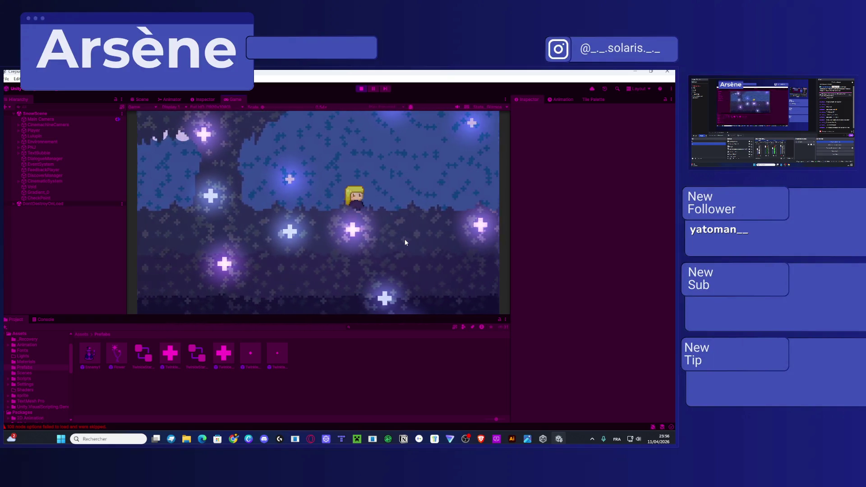
key("Right")
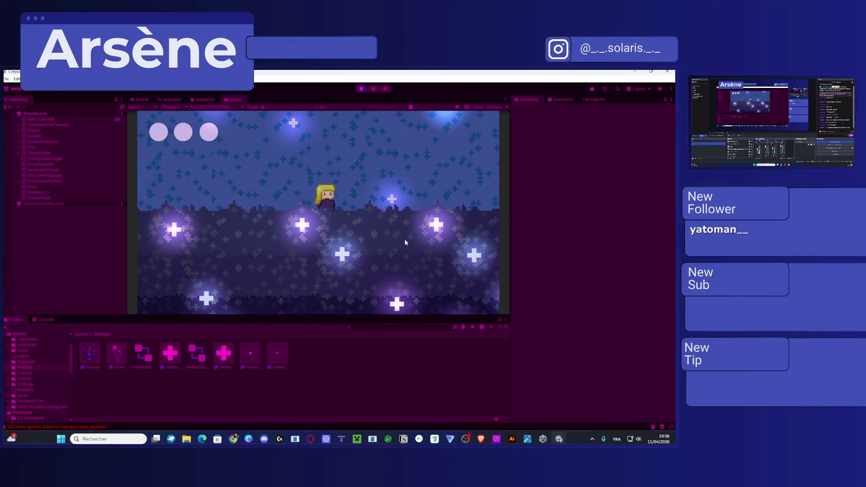
key("Right")
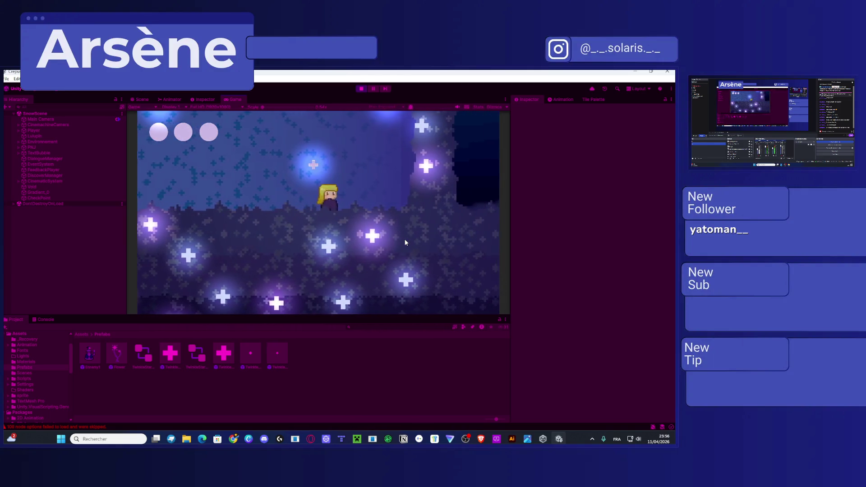
key("Right")
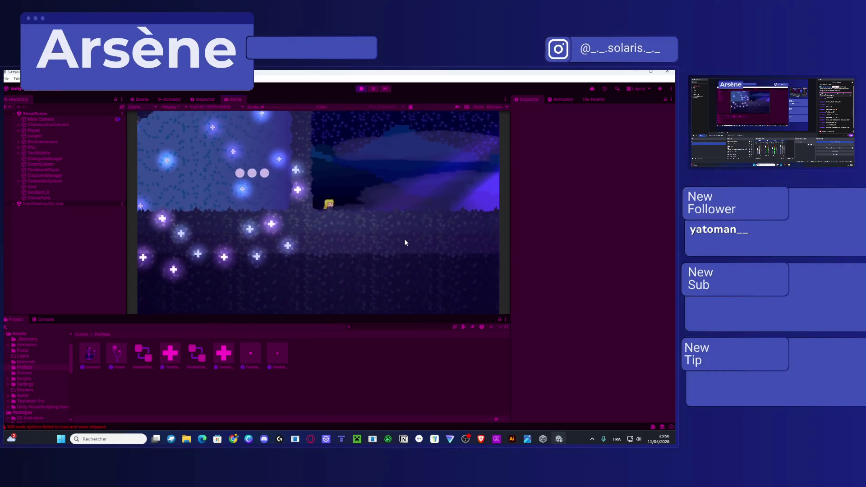
key("Right")
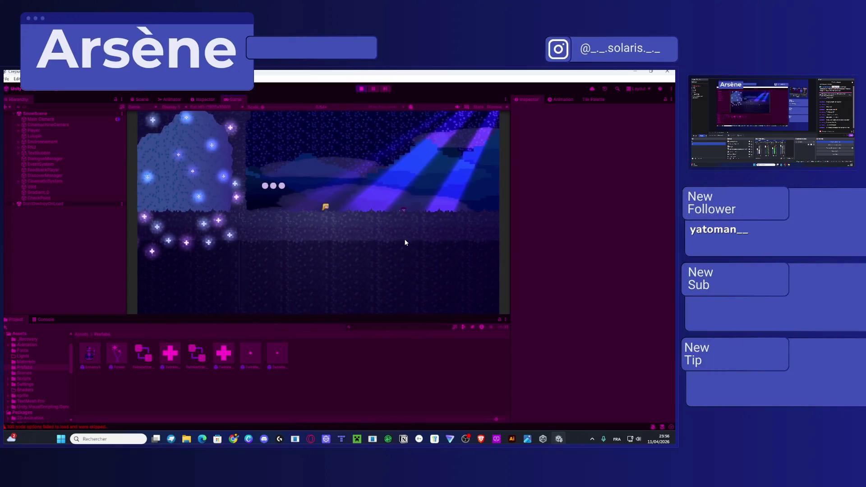
key("Right")
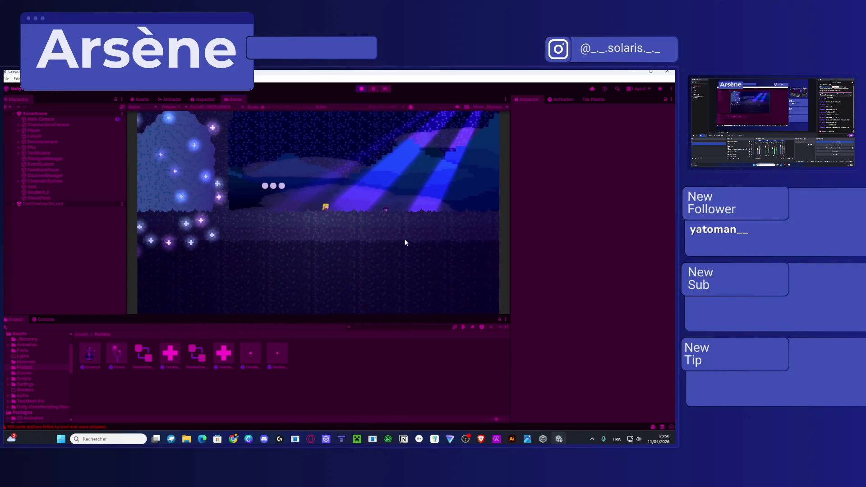
key("Right")
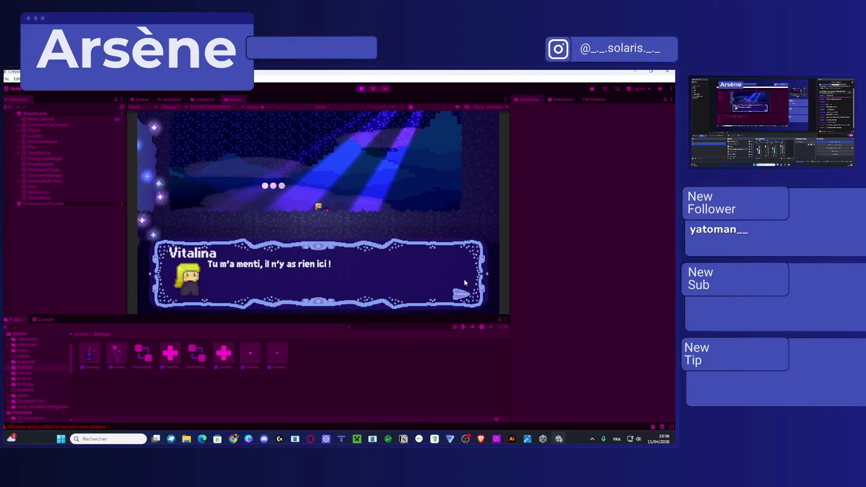
Advance the portal cutscene dialogue, stop the test run and return to the Illustrator artwork
key("space")
key("space")
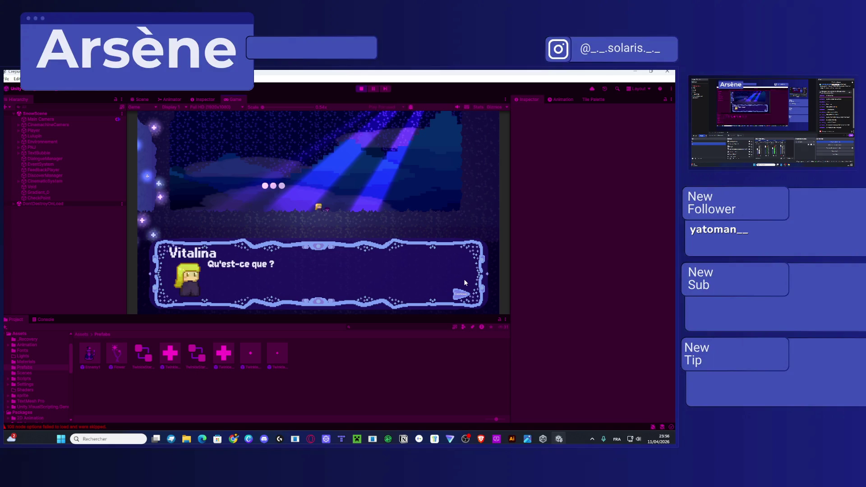
key("space")
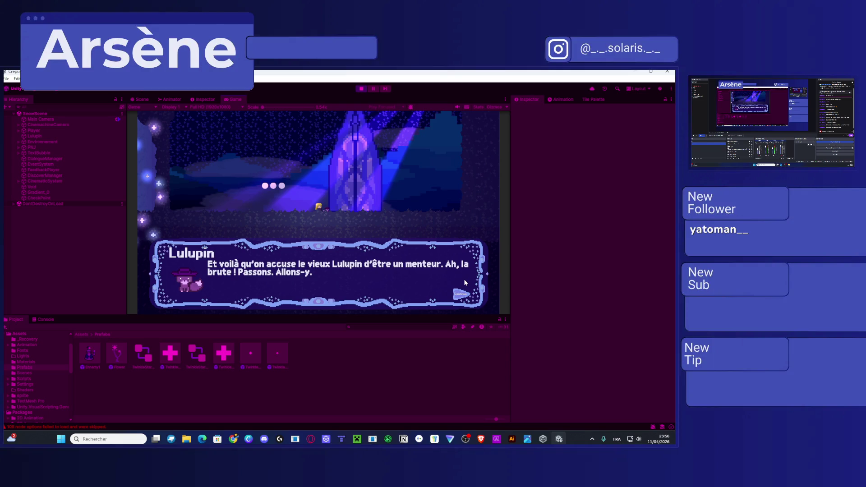
key("space")
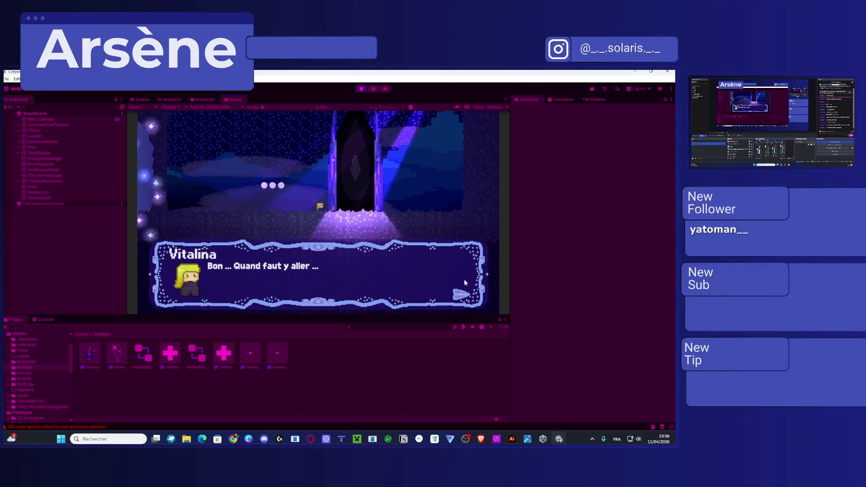
key("space")
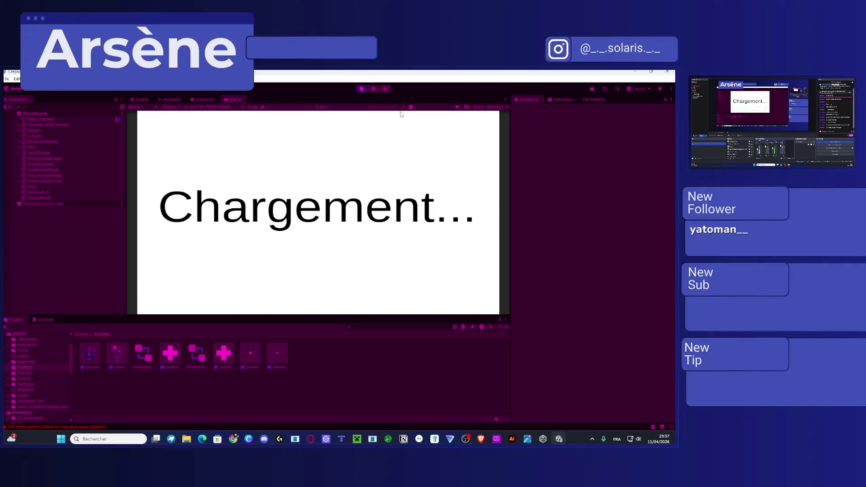
left_click(361, 88)
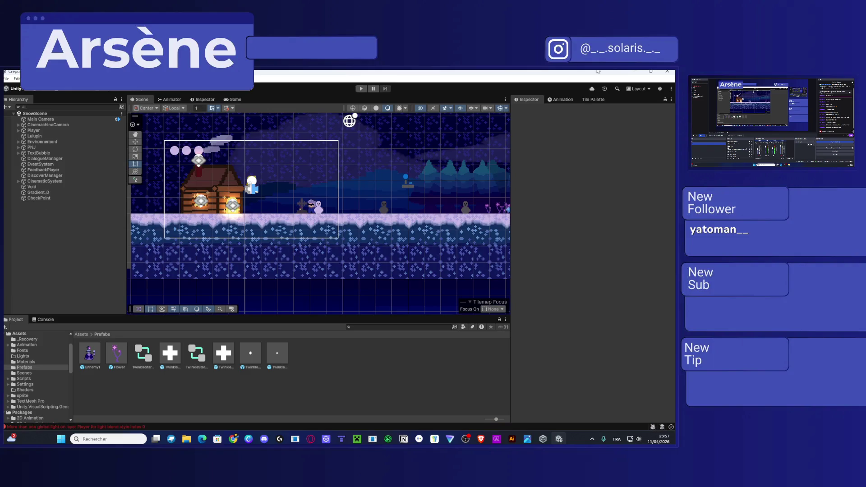
left_click(636, 71)
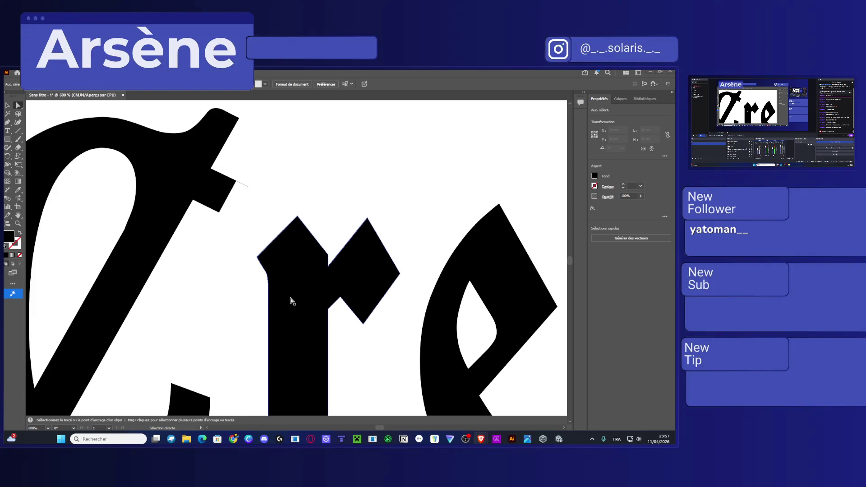
Reshape the C's spur by pulling its notch edge outward and moving its top-left corner down-left
scroll(211, 197, "up", 4)
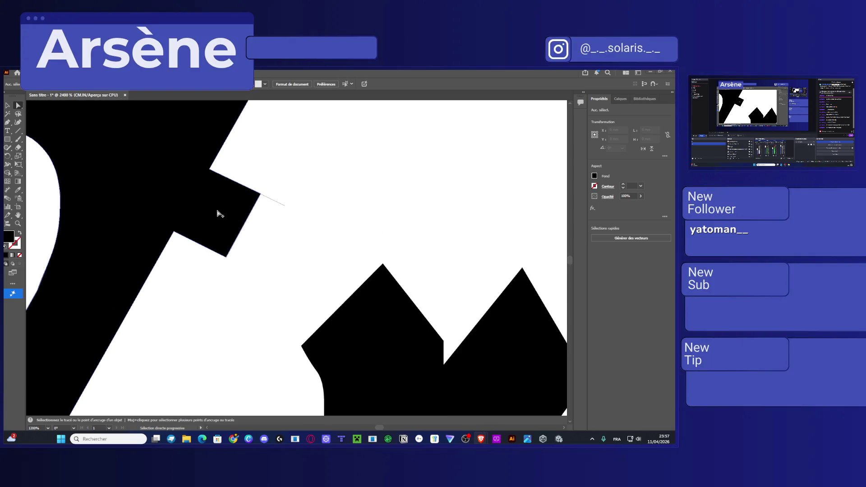
left_click(300, 185)
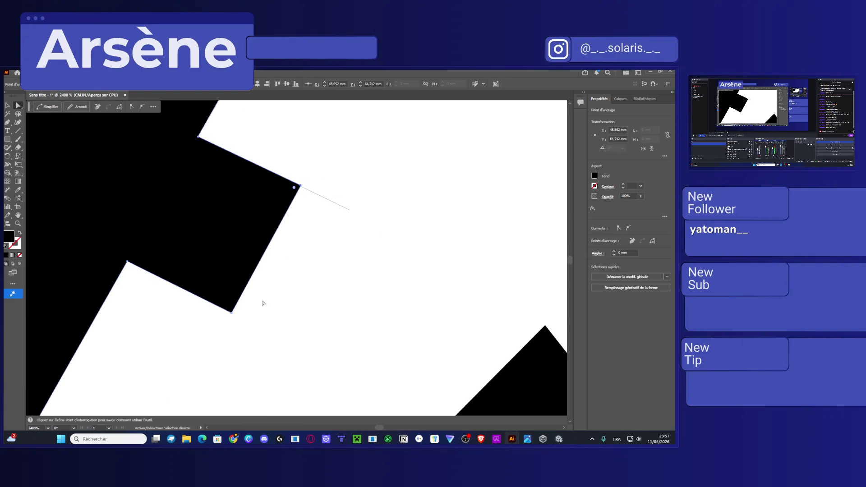
left_click_drag(300, 189, 347, 211)
scroll(333, 271, "down", 4)
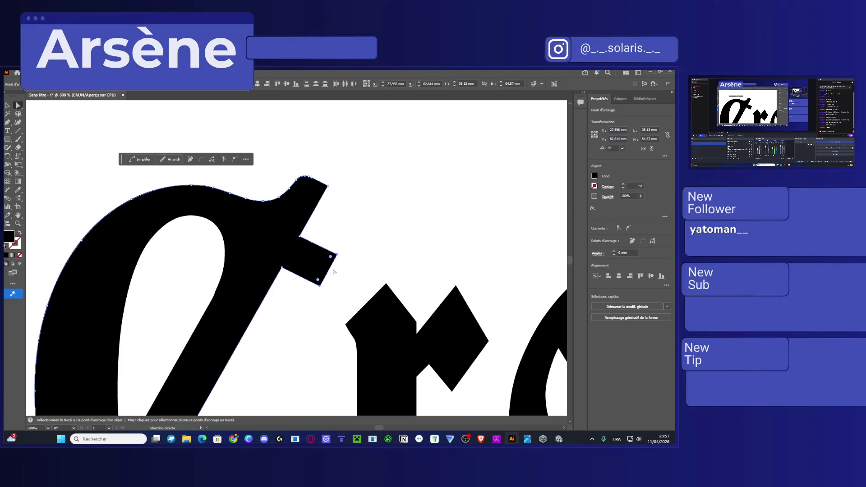
scroll(333, 271, "up", 4)
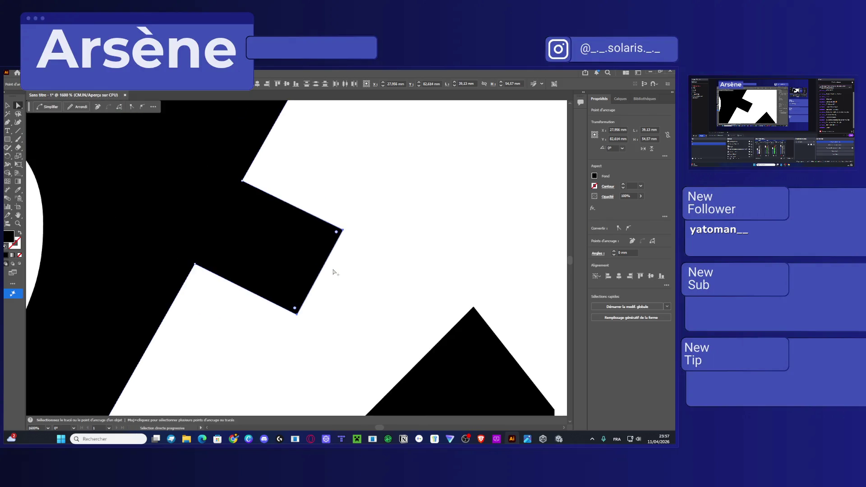
left_click(337, 231)
left_click(243, 182)
left_click_drag(242, 184, 235, 202)
After two undone attempts, round the spur's inner corner into a large arc with the live-corner widget
scroll(343, 225, "down", 1)
scroll(343, 225, "down", 1)
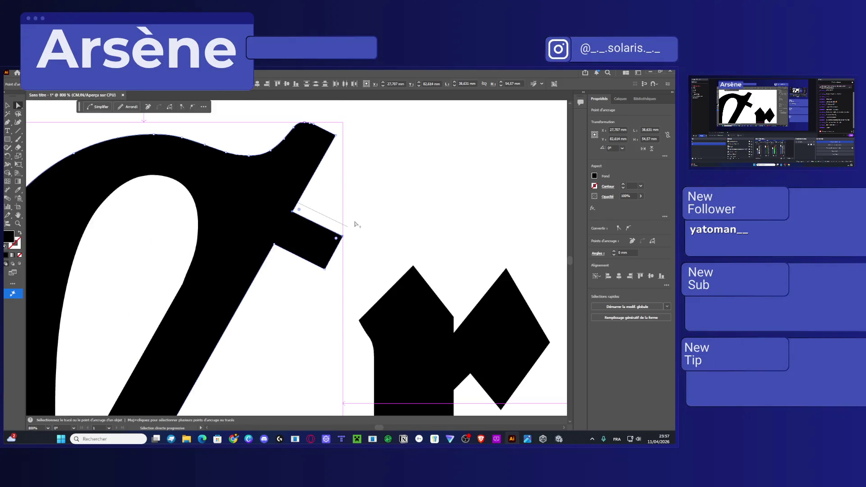
mouse_move(237, 236)
left_mouse_down()
mouse_move(296, 235)
mouse_move(313, 246)
left_mouse_up()
key("ctrl+z")
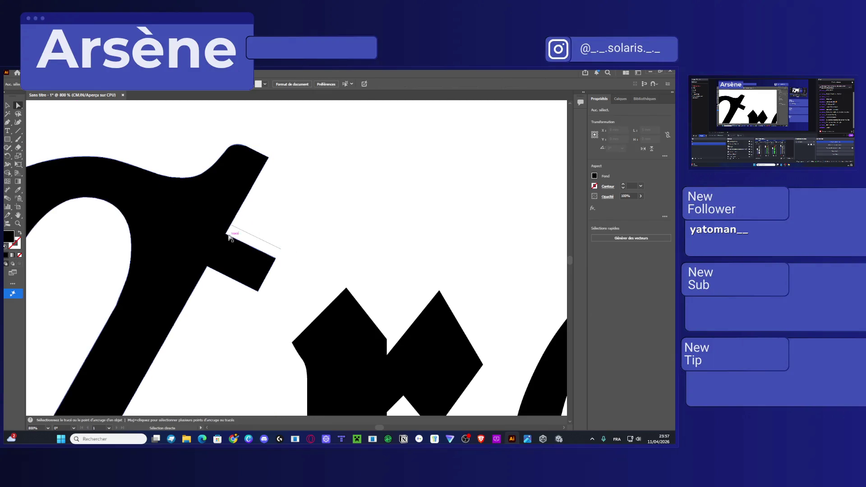
left_click(227, 235)
scroll(227, 237, "up", 4)
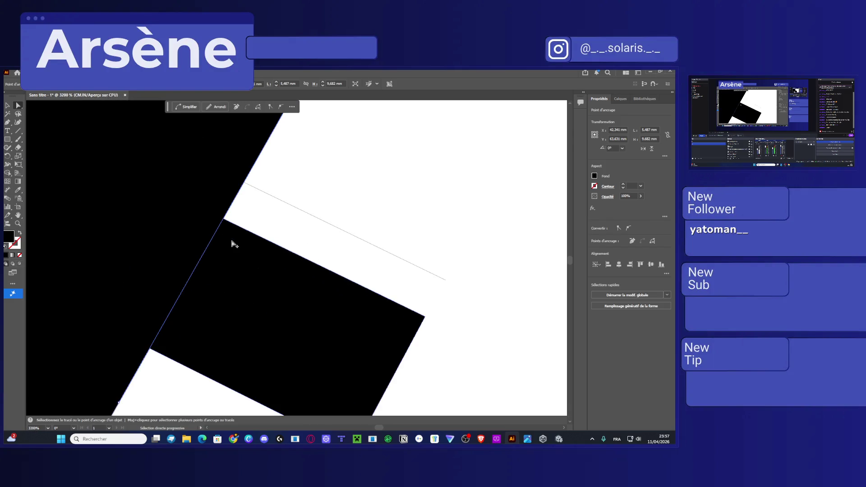
mouse_move(231, 218)
left_mouse_down()
mouse_move(289, 198)
mouse_move(380, 209)
left_mouse_up()
key("ctrl+z")
left_click(486, 253)
left_click(224, 219)
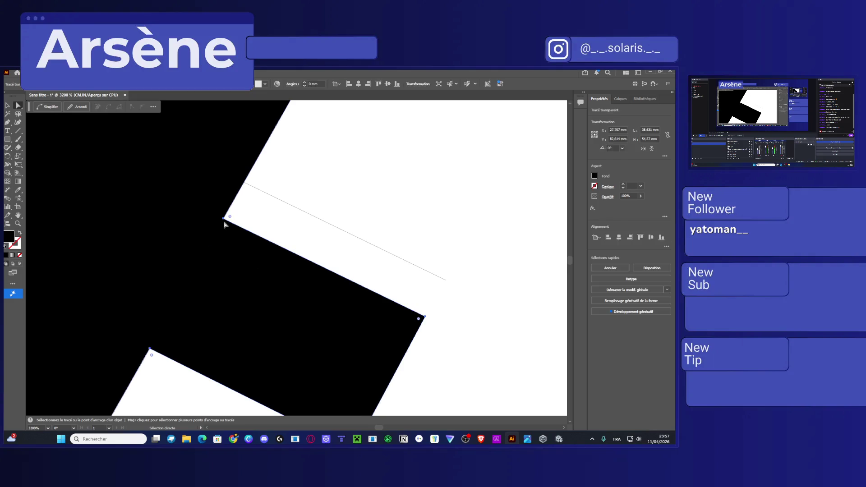
left_click_drag(236, 215, 516, 127)
scroll(383, 180, "down", 4)
left_click(357, 215)
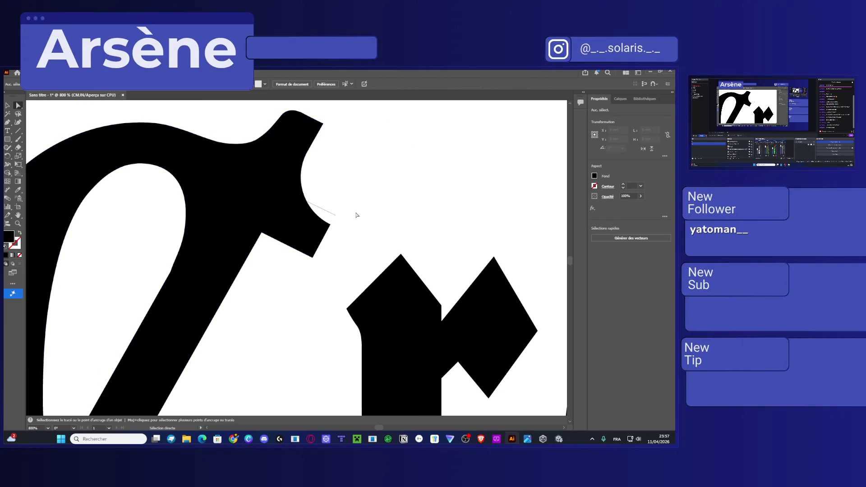
Try reshaping the C's white inner counter from its left corner anchor, then revert the change
scroll(356, 215, "down", 2)
left_click_drag(356, 212, 217, 195)
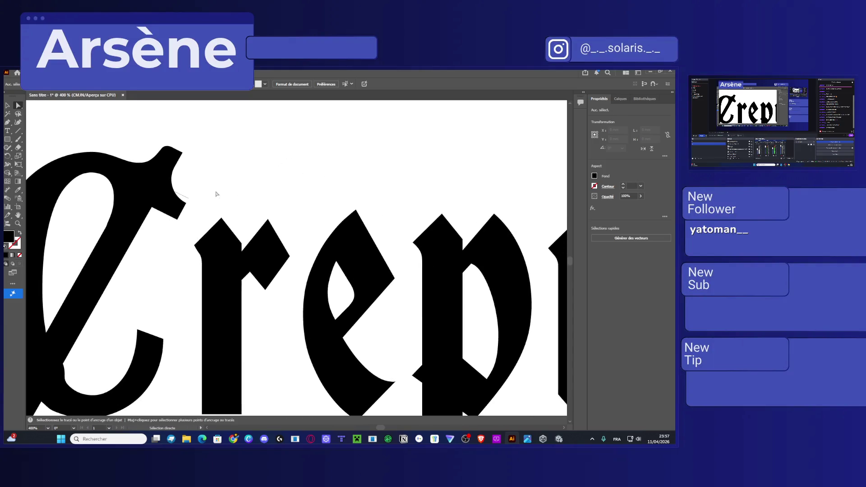
scroll(188, 197, "down", 3)
scroll(188, 197, "right", 3)
scroll(140, 220, "left", 3)
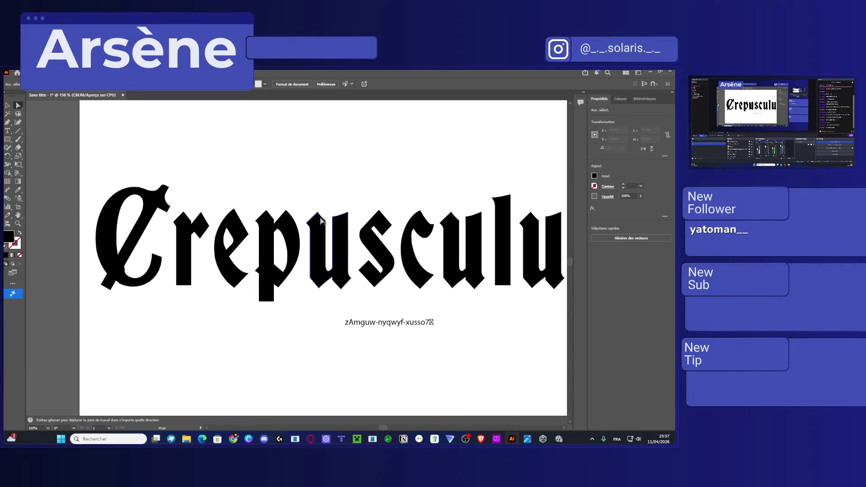
scroll(139, 221, "up", 1)
scroll(144, 226, "up", 3)
left_click(150, 265)
left_click(149, 265, "alt")
scroll(150, 261, "up", 3)
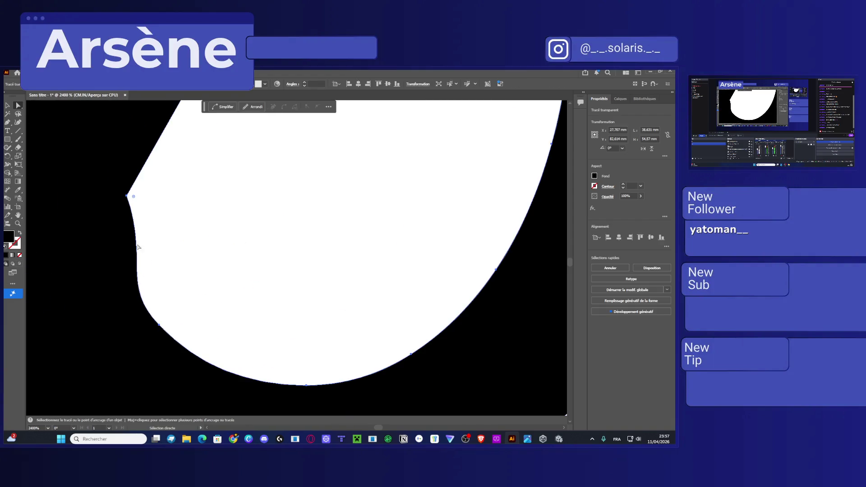
left_click(127, 196)
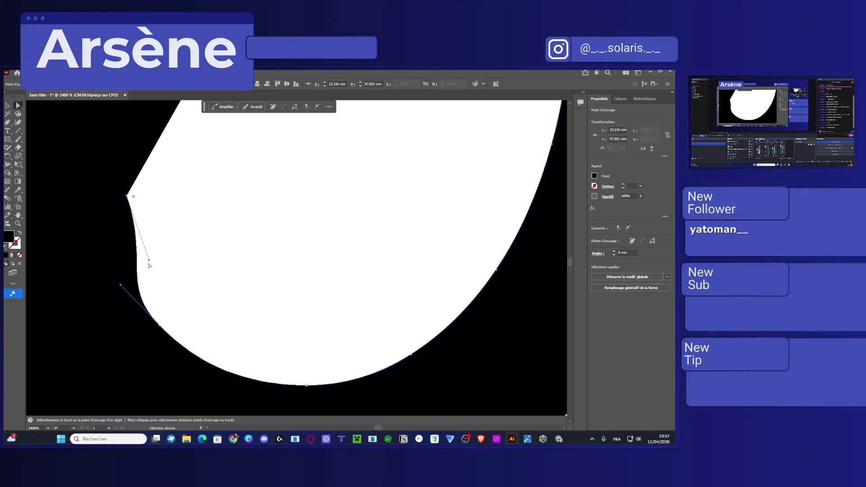
mouse_move(149, 260)
left_mouse_down()
mouse_move(69, 252)
mouse_move(100, 259)
mouse_move(128, 205)
mouse_move(93, 249)
left_mouse_up()
key("ctrl+z")
left_click(656, 438)
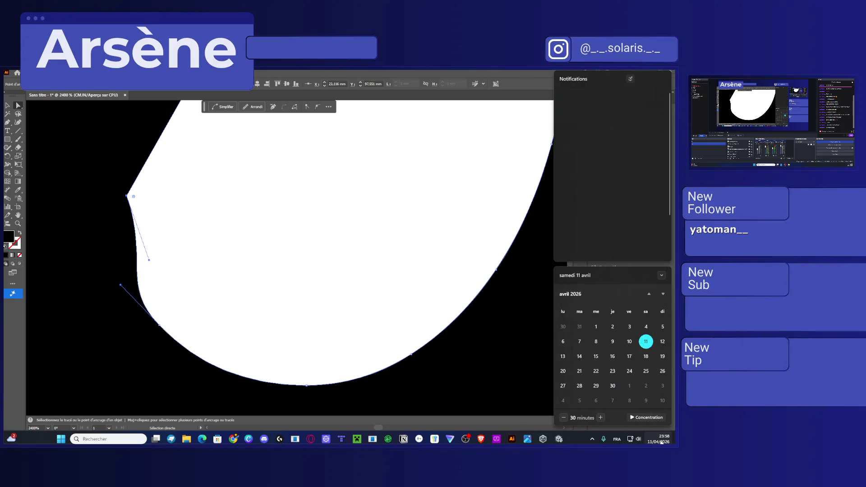
left_click(357, 274)
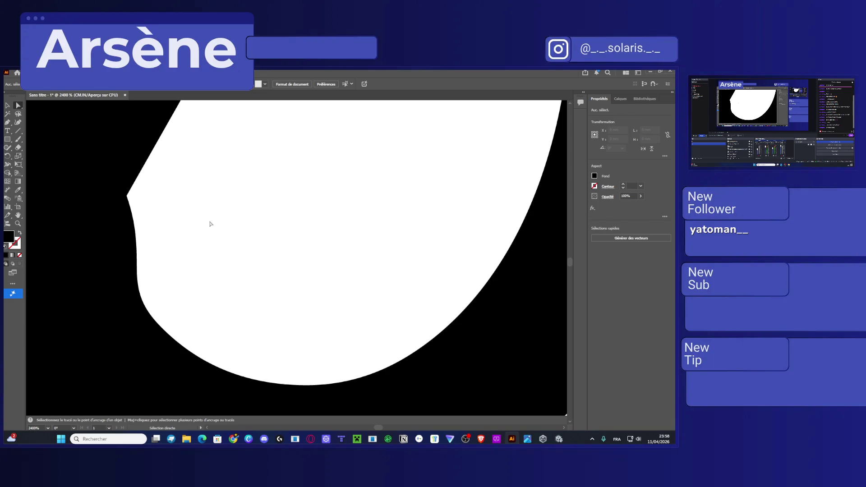
left_click(104, 234)
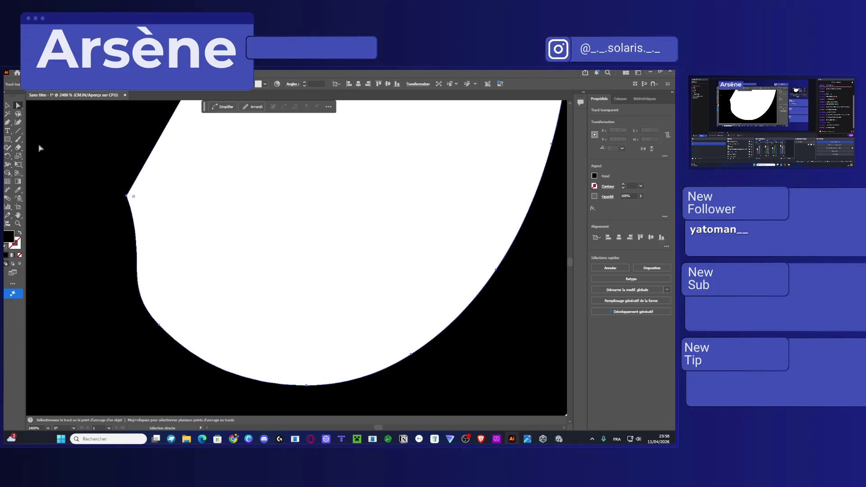
Add an anchor point on the left edge of the C's white counter, then return to Direct Selection
left_click(7, 121)
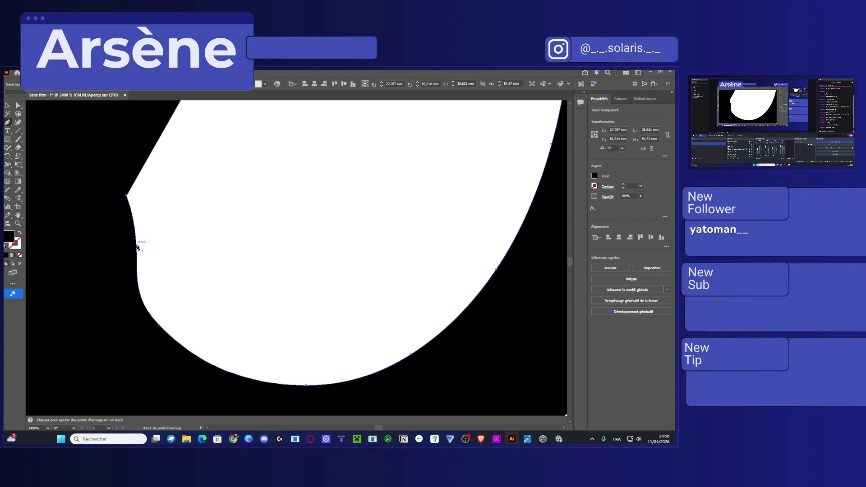
left_click(137, 253)
key("a")
Move the small line segment down into the white area beside the C's lower curve
mouse_move(297, 271)
left_mouse_down()
mouse_move(293, 315)
mouse_move(262, 401)
left_mouse_up()
scroll(266, 259, "down", 3)
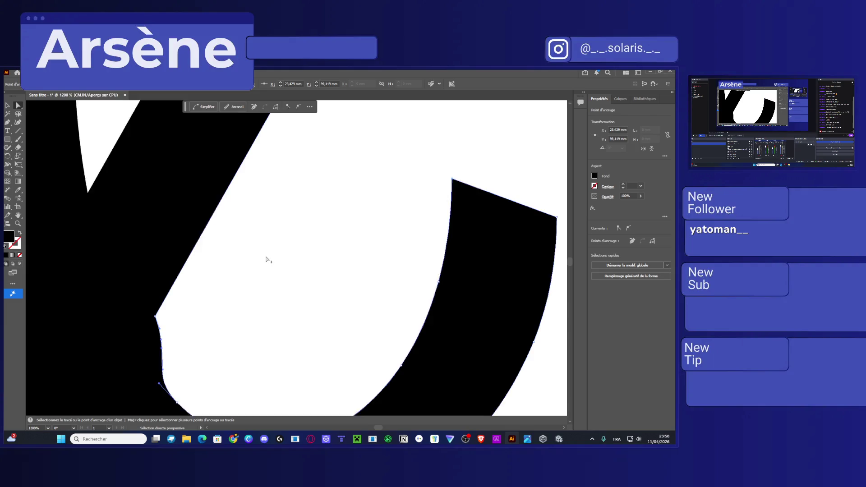
left_click_drag(267, 260, 179, 362)
scroll(267, 194, "down", 3)
scroll(271, 199, "up", 5)
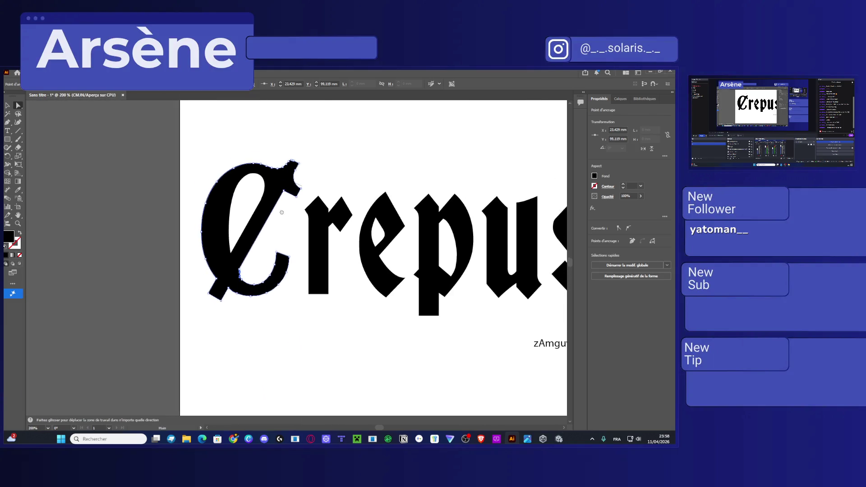
left_click(276, 171)
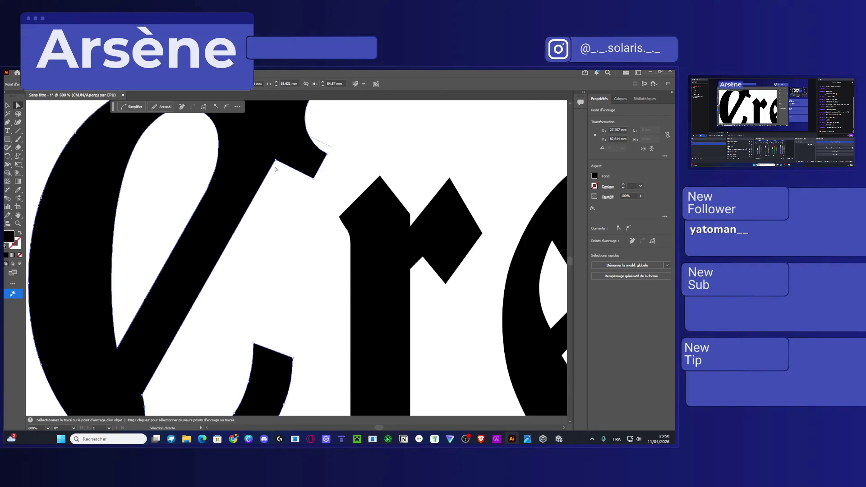
scroll(279, 173, "up", 1)
mouse_move(281, 170)
left_mouse_down()
mouse_move(233, 290)
mouse_move(232, 333)
mouse_move(278, 256)
left_mouse_up()
key("ctrl+z")
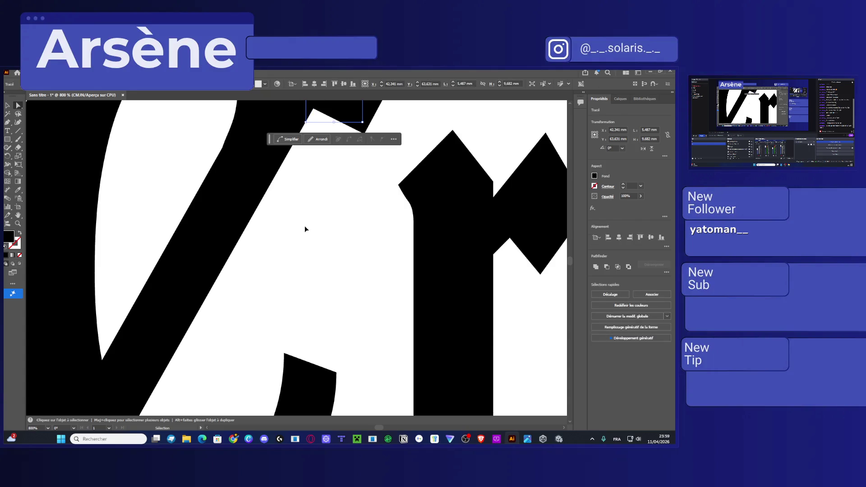
key("ctrl+shift+z")
Give the small line segment a black 0.5 pt stroke, place it on the shape's edge, and nudge the corner anchor
left_click_drag(309, 237, 243, 288)
scroll(316, 257, "down", 5)
scroll(316, 257, "left", 4)
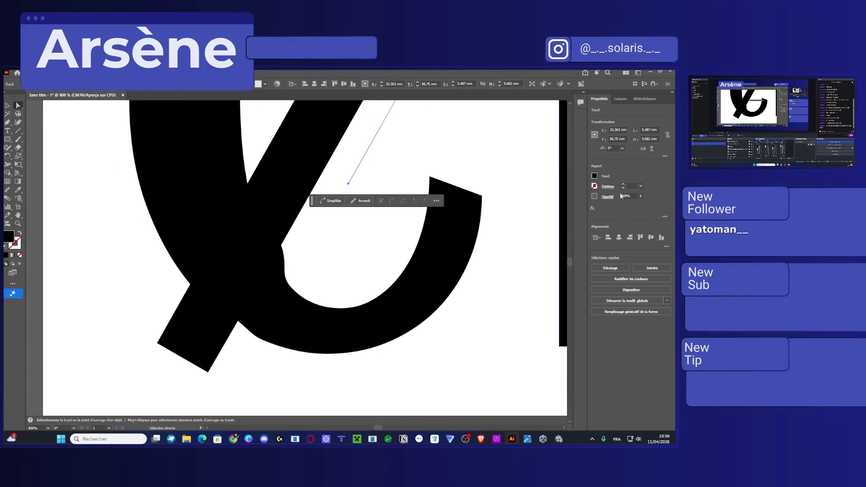
left_click(624, 186)
left_click_drag(373, 147, 254, 297)
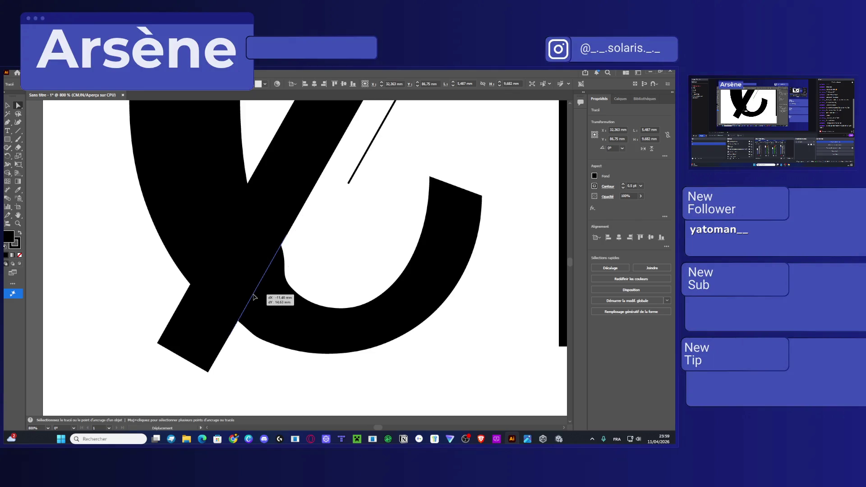
scroll(254, 297, "up", 3)
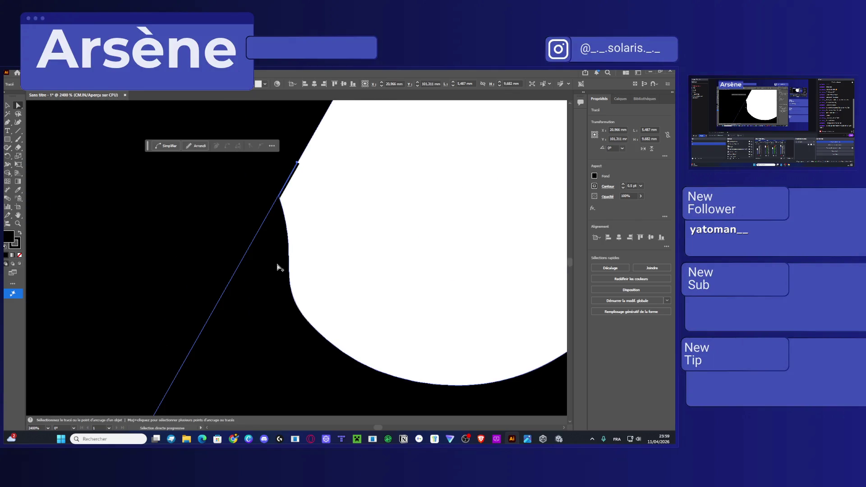
scroll(295, 193, "up", 3)
left_click_drag(275, 179, 280, 179)
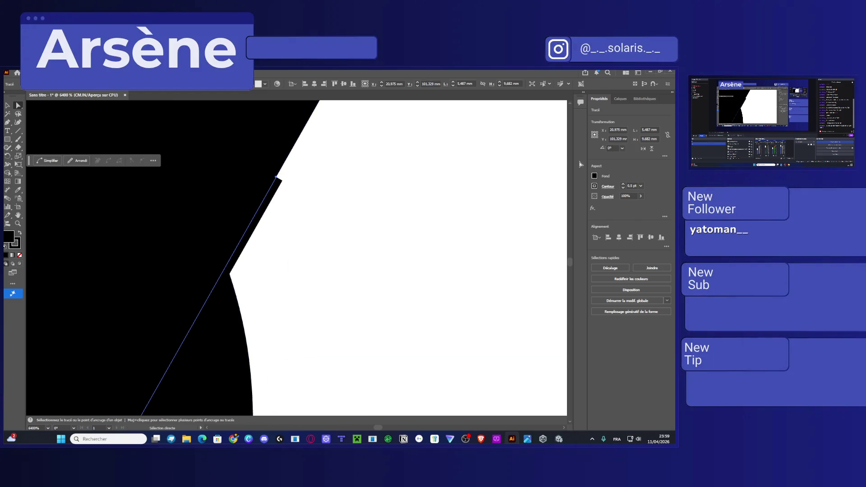
scroll(340, 281, "down", 1)
Retract the corner anchor's upper and lower handles so the counter's straight edges meet in a sharp point
left_click(189, 357)
scroll(344, 332, "down", 2)
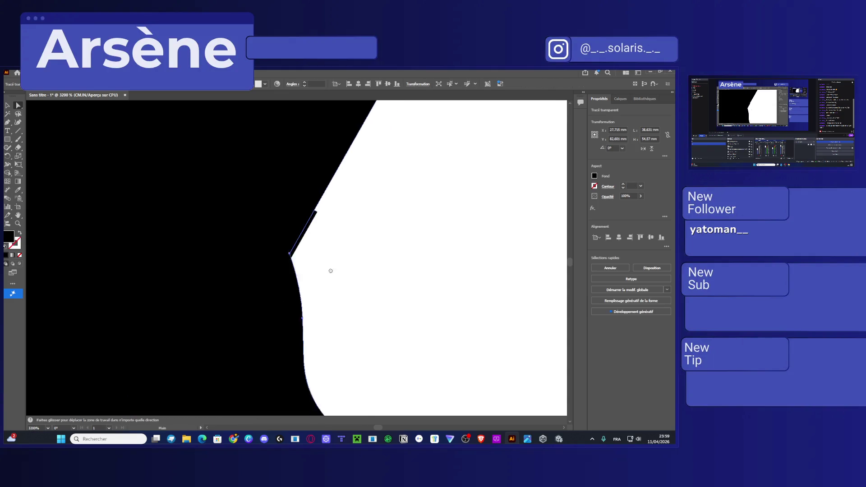
mouse_move(280, 269)
left_mouse_down()
mouse_move(191, 290)
mouse_move(199, 261)
mouse_move(209, 264)
mouse_move(207, 294)
left_mouse_up()
key("ctrl+z")
left_click_drag(198, 352, 195, 291)
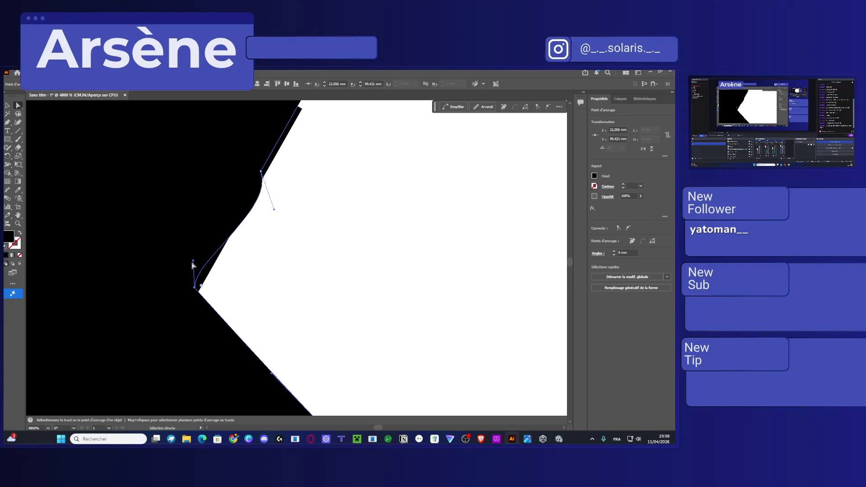
left_click_drag(193, 263, 194, 289)
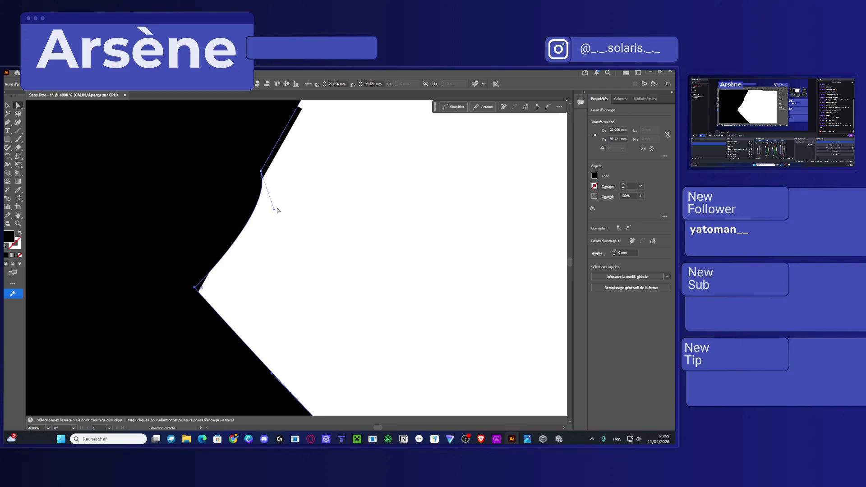
left_click_drag(275, 212, 239, 211)
scroll(252, 220, "down", 1)
left_click_drag(276, 261, 201, 235)
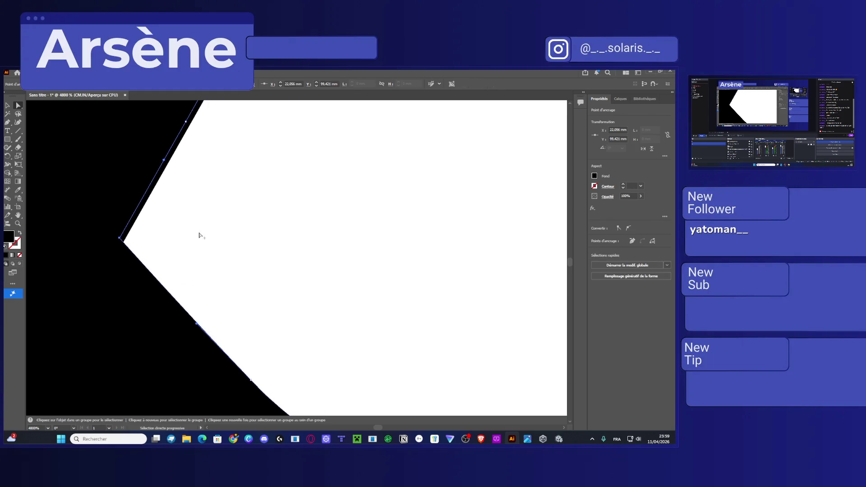
Select the stray diagonal line at the C's inner corner, pull it away, and delete it
scroll(201, 235, "down", 2)
scroll(211, 236, "up", 1)
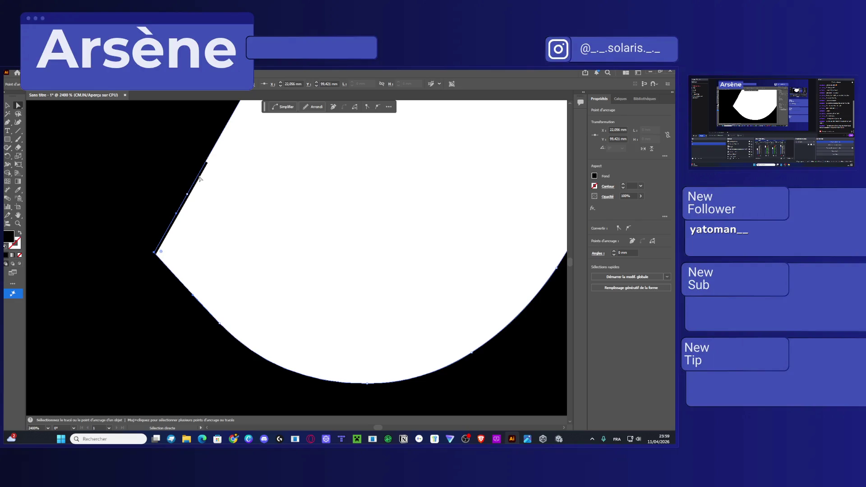
left_click(235, 212)
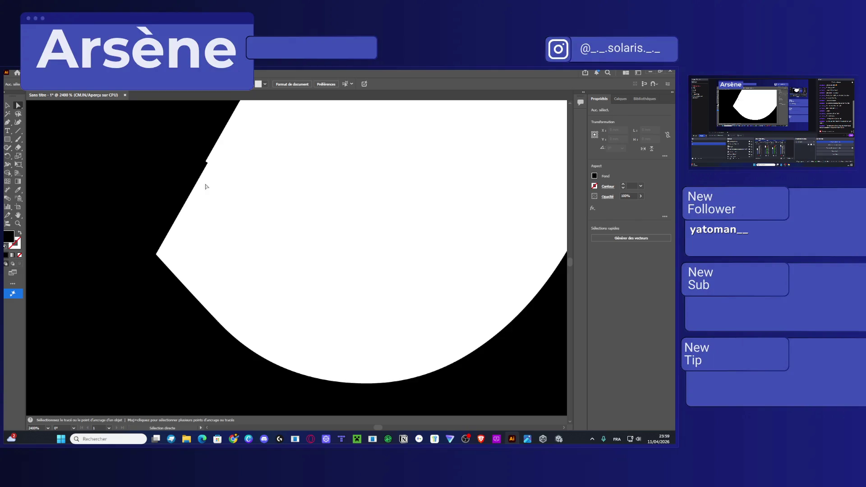
mouse_move(198, 170)
left_mouse_down()
mouse_move(300, 187)
mouse_move(203, 202)
left_mouse_up()
left_click_drag(137, 277, 251, 294)
scroll(252, 295, "down", 2)
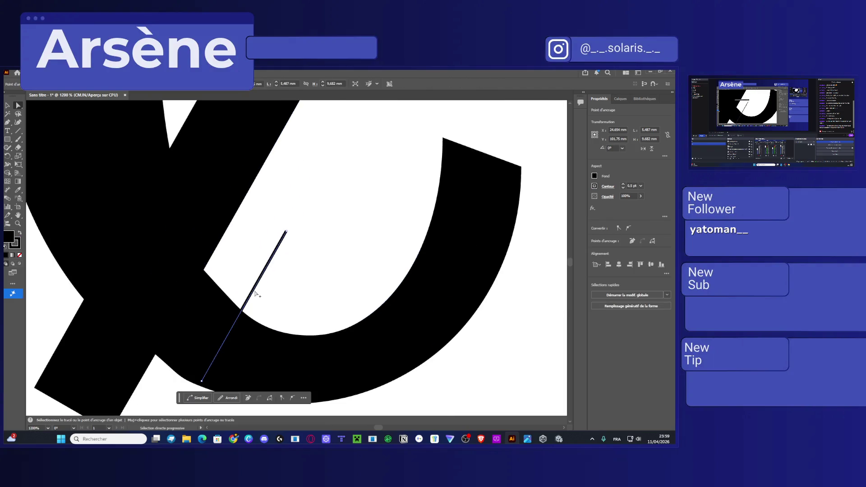
key("v")
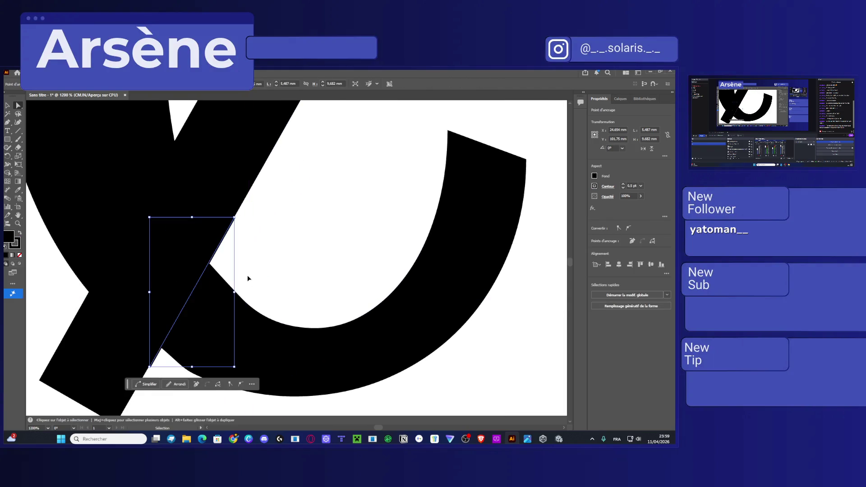
Nudge the C's inner corner anchor slightly down and left
left_click(248, 276)
key("a")
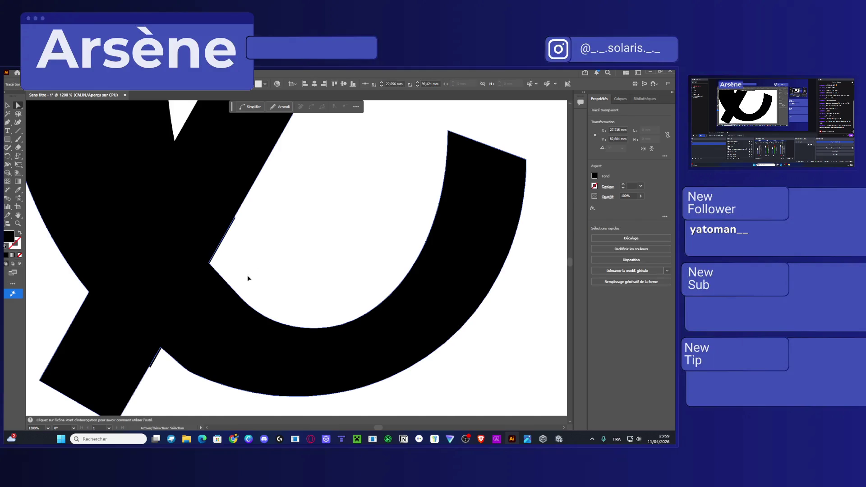
scroll(199, 293, "up", 1)
scroll(201, 291, "up", 1)
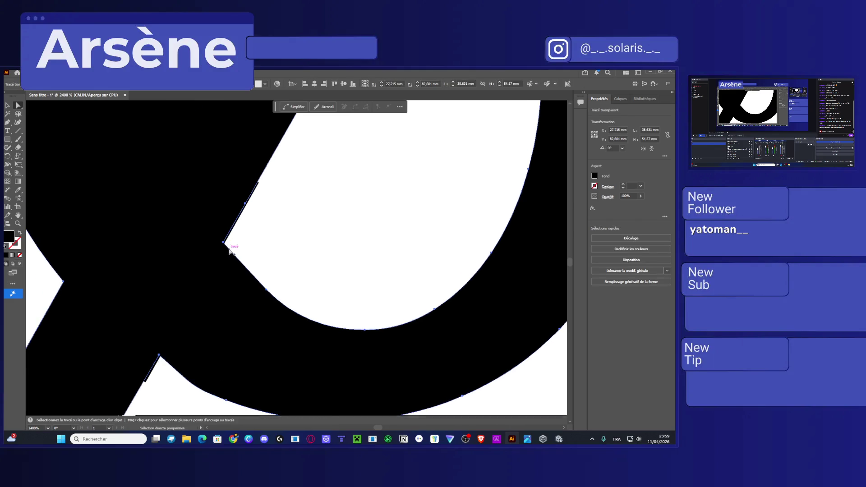
scroll(218, 227, "up", 1)
left_click_drag(217, 228, 212, 237)
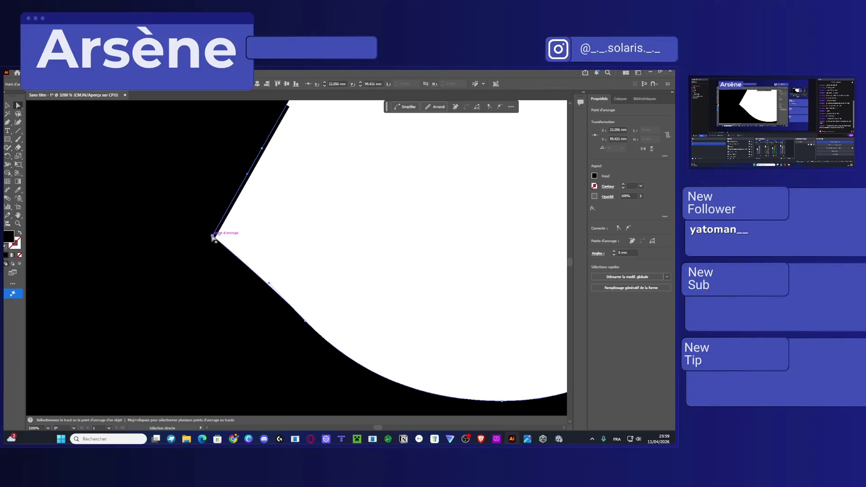
key("ctrl+z")
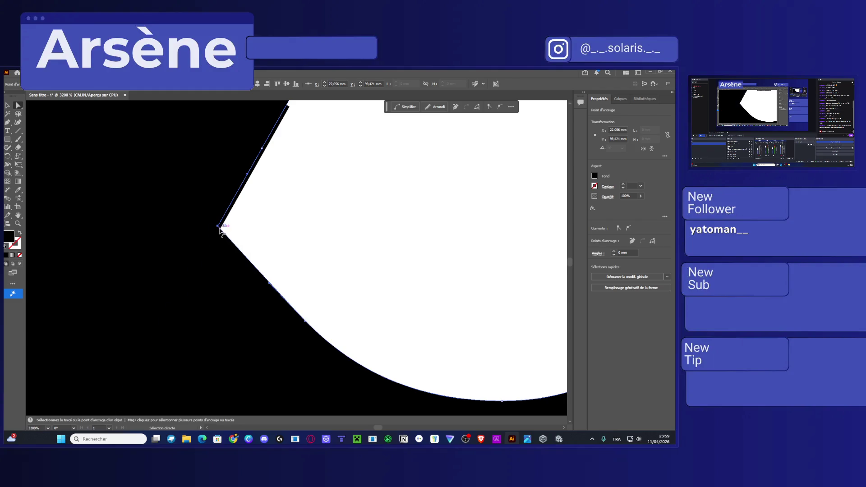
left_click_drag(218, 227, 214, 237)
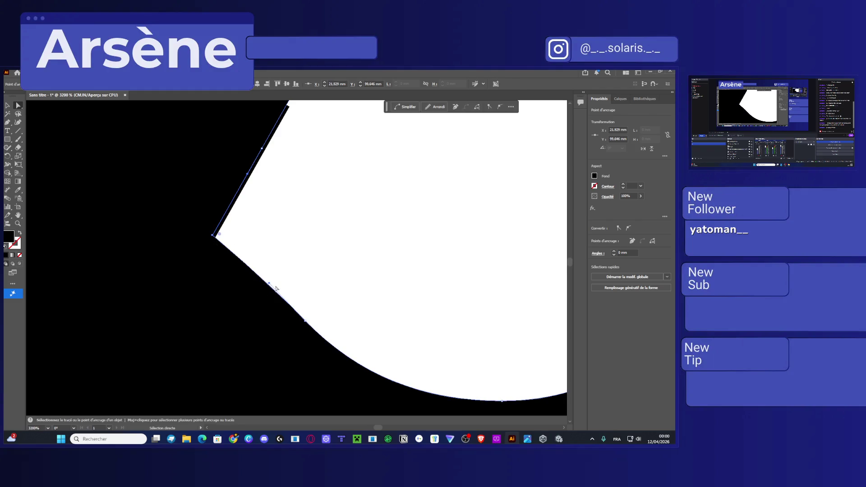
Drag the lower curve segment of the counter's inner edge into an even, smooth bottom curve
left_click(265, 290)
left_click(267, 289)
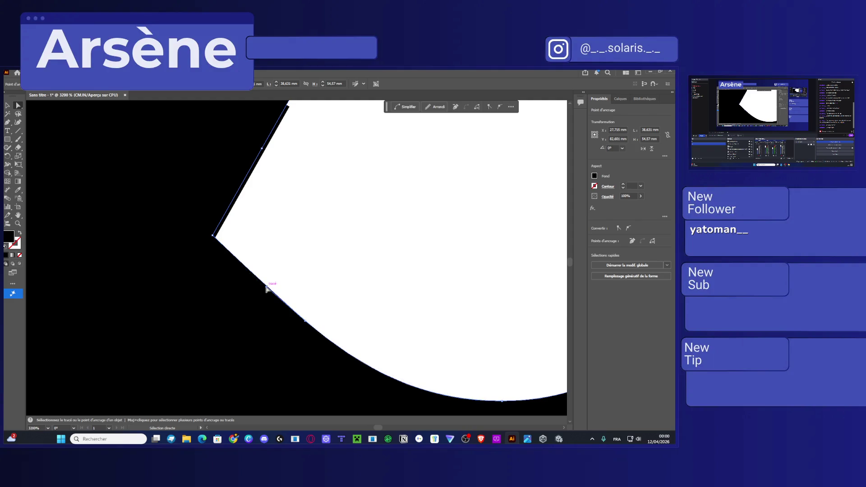
scroll(371, 294, "down", 3)
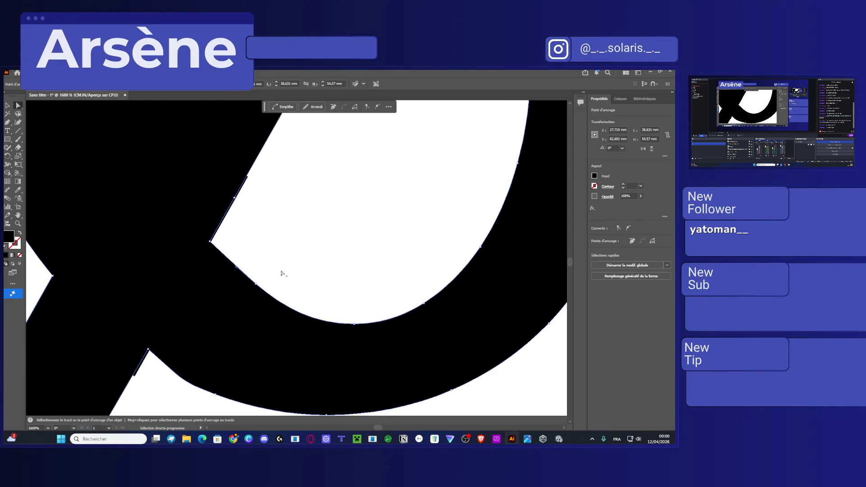
scroll(261, 270, "up", 3)
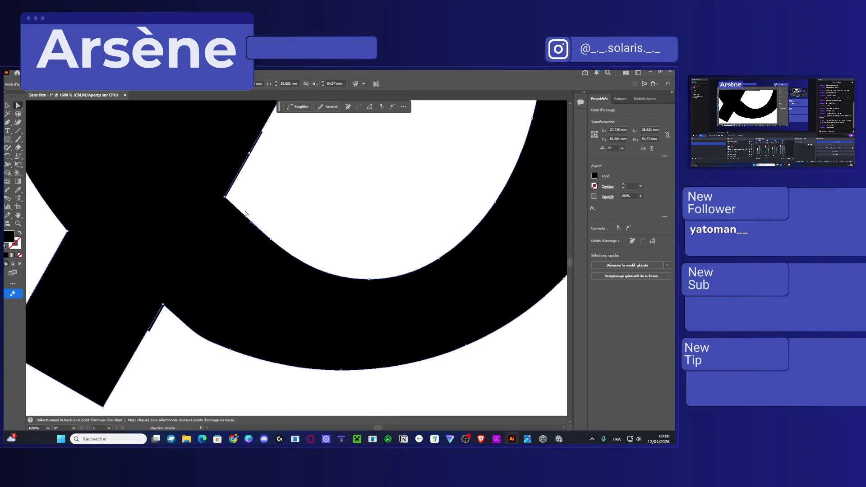
left_click_drag(255, 232, 258, 241)
left_click(370, 236)
Fine-tune the direction handle of the inner-curve anchor so the curve flows evenly into the bowl
scroll(370, 236, "down", 3)
scroll(404, 231, "down", 4)
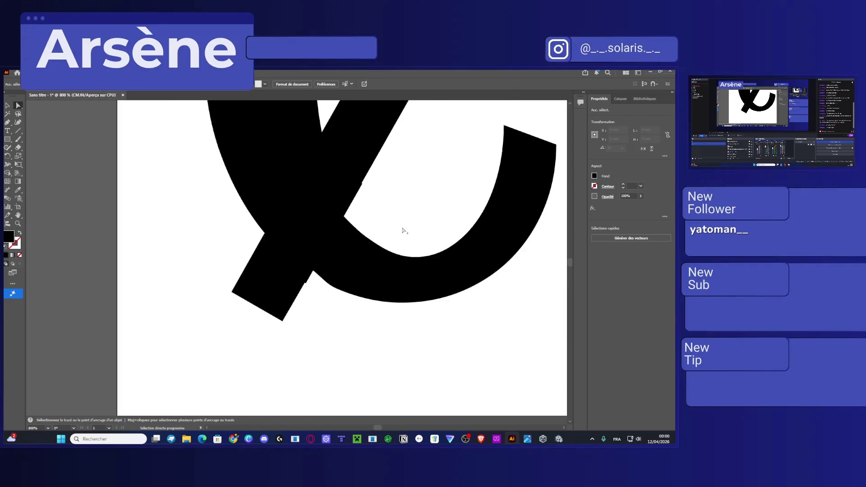
left_click(106, 319)
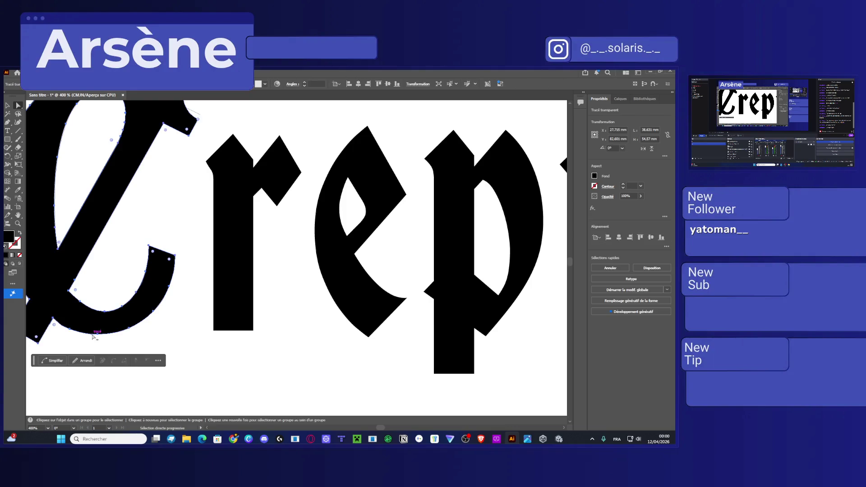
scroll(106, 319, "up", 2)
scroll(156, 298, "up", 4)
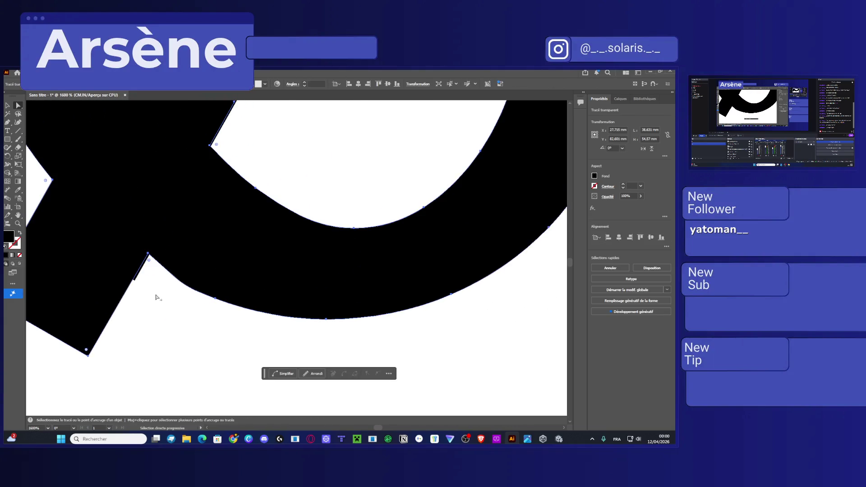
left_click(268, 317)
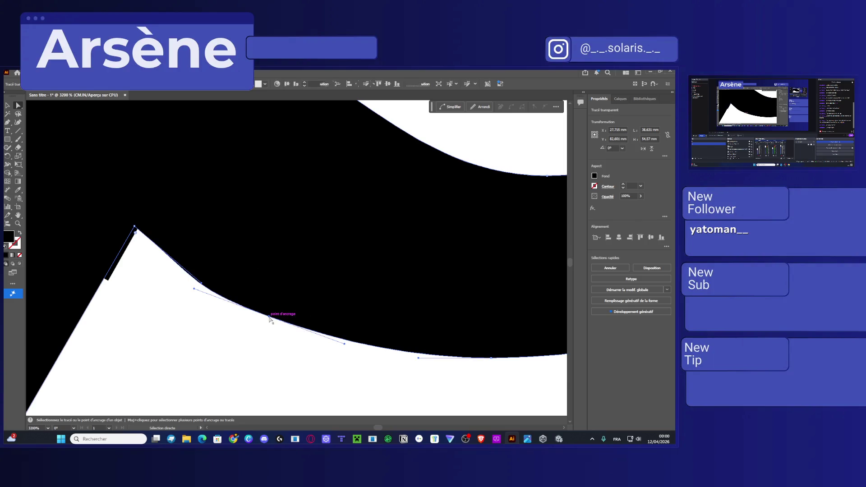
left_click_drag(193, 291, 198, 287)
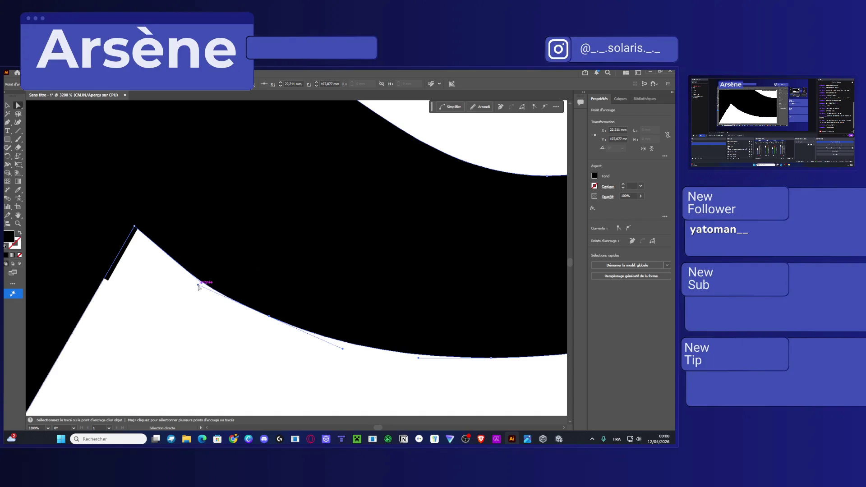
key("ctrl+z")
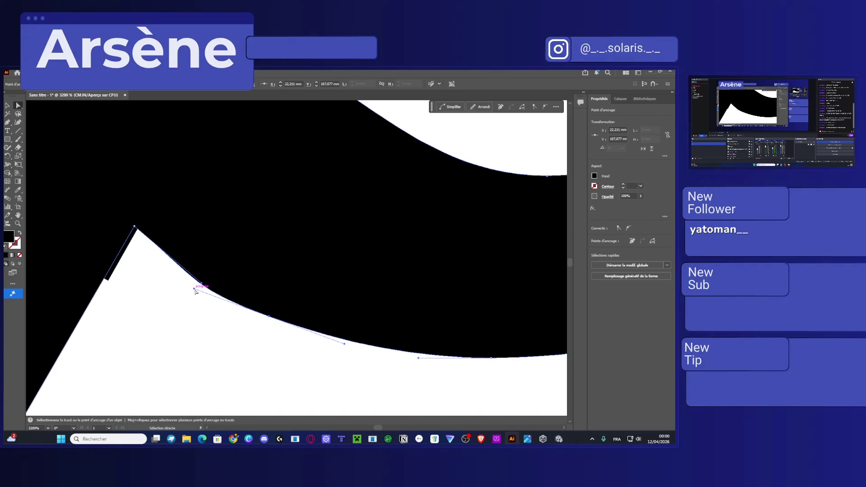
left_click_drag(193, 288, 195, 287)
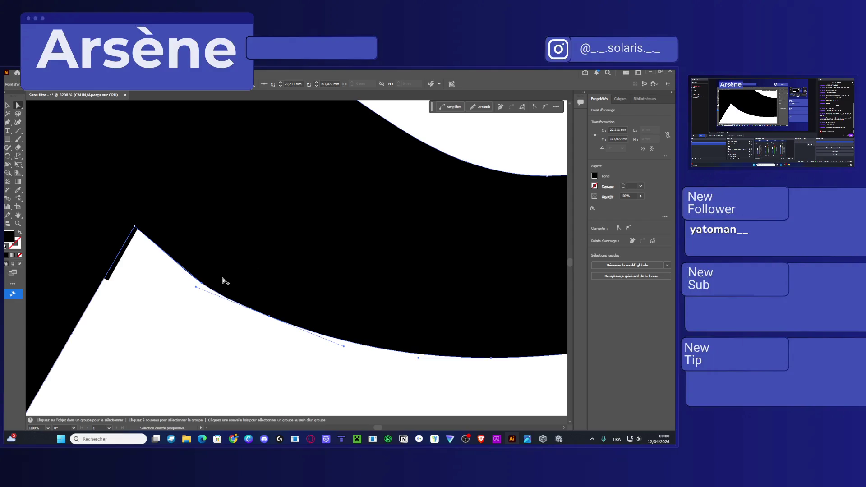
scroll(234, 280, "up", 5)
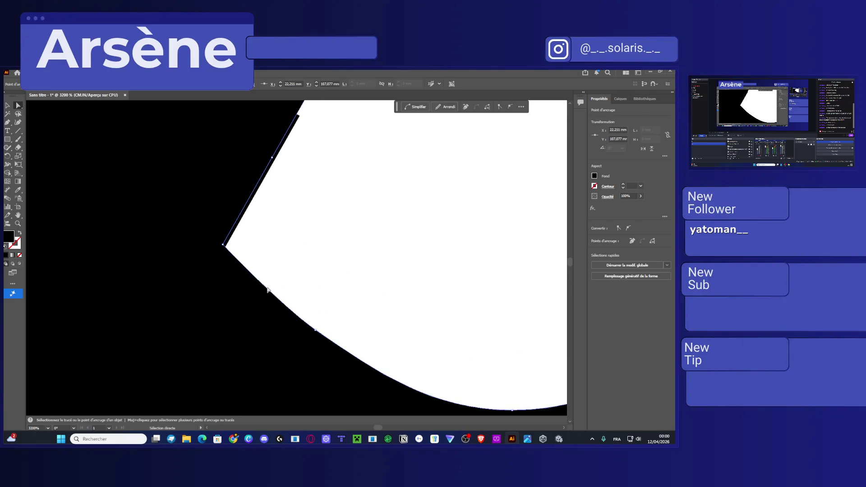
left_click(292, 142)
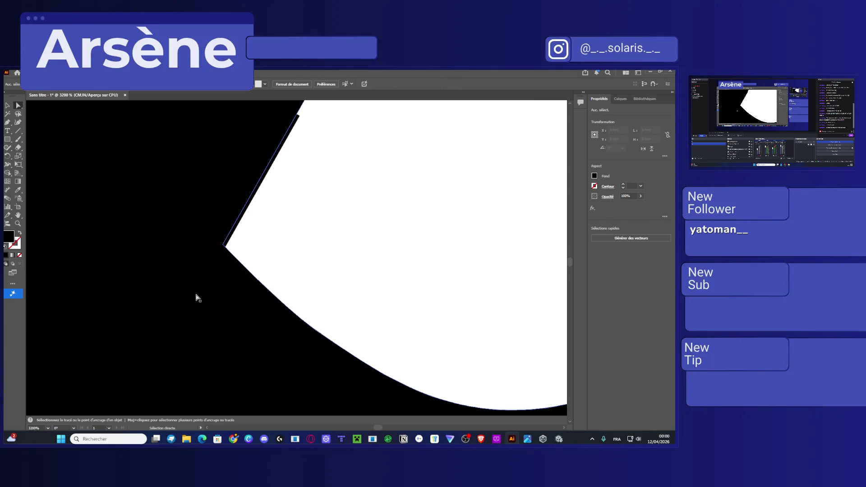
Move the stray straight line off the corner edge and deselect
mouse_move(195, 294)
left_mouse_down()
mouse_move(290, 309)
mouse_move(287, 302)
left_mouse_up()
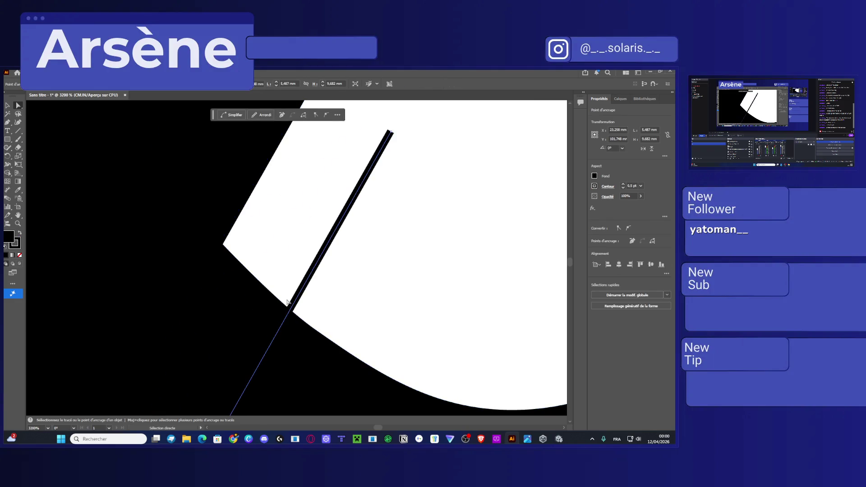
scroll(287, 303, "down", 6)
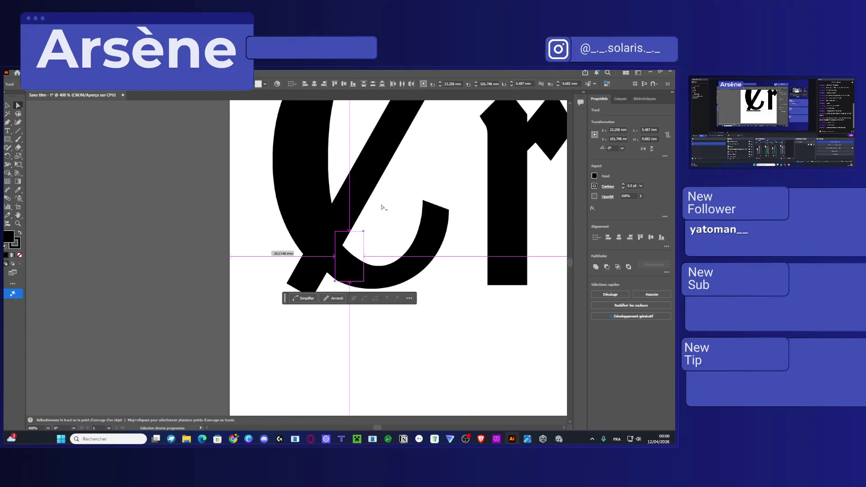
left_click(258, 314)
Save the document to the Adobe cloud, appending 'Logo' to name it CrepusculumLogo
key("ctrl+s")
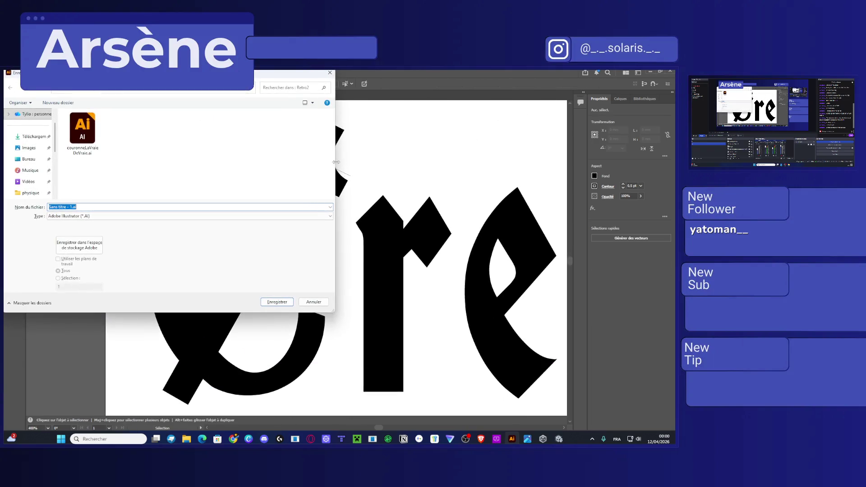
left_click(82, 253)
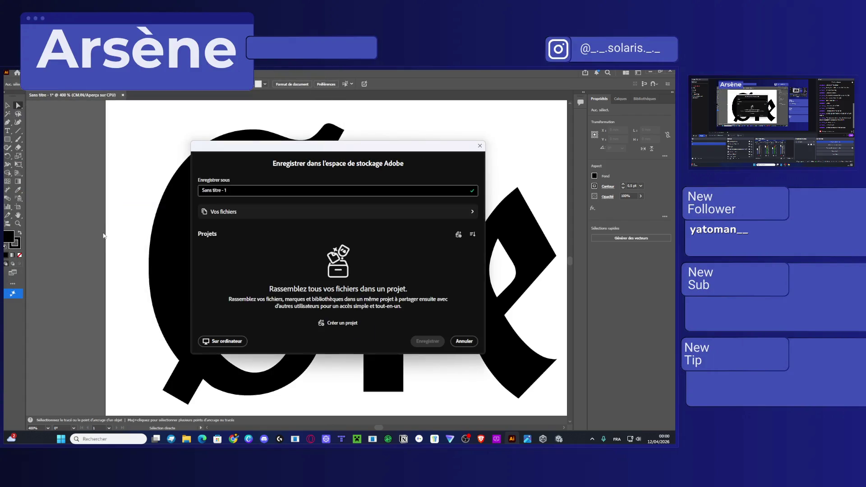
left_click(275, 215)
left_click(266, 189)
type("Crepusculum")
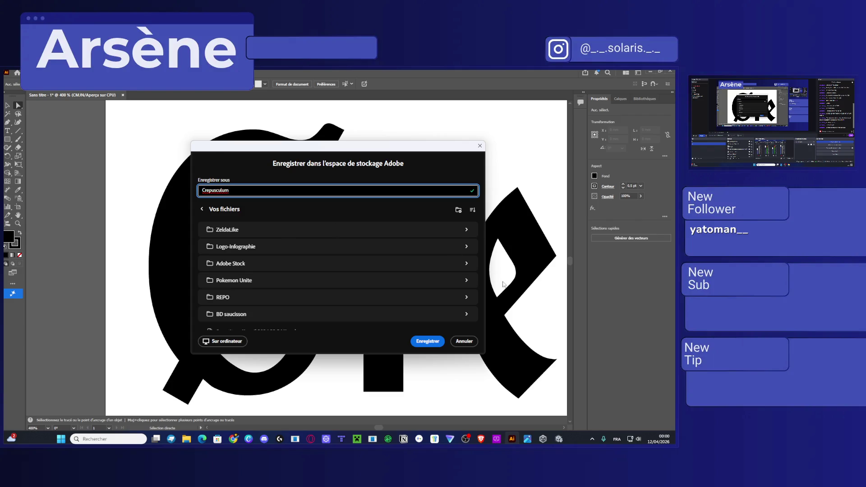
type("Logo")
key("Return")
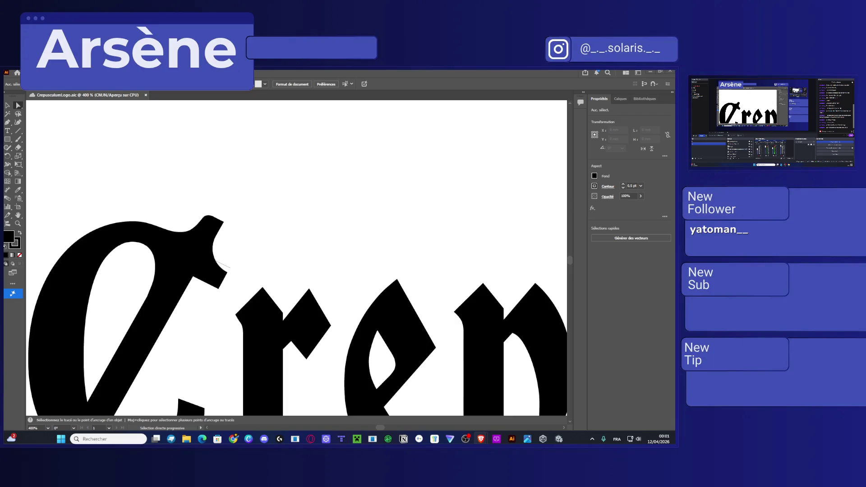
scroll(233, 236, "up", 3)
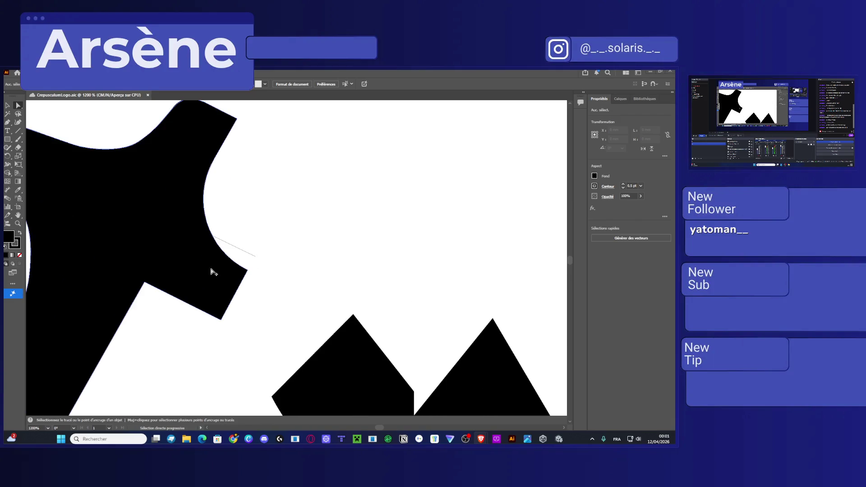
left_click(164, 255)
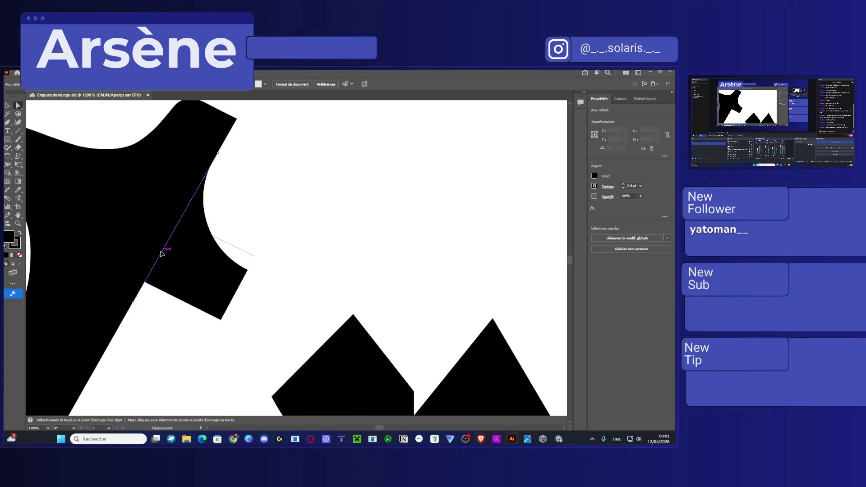
left_click(247, 254)
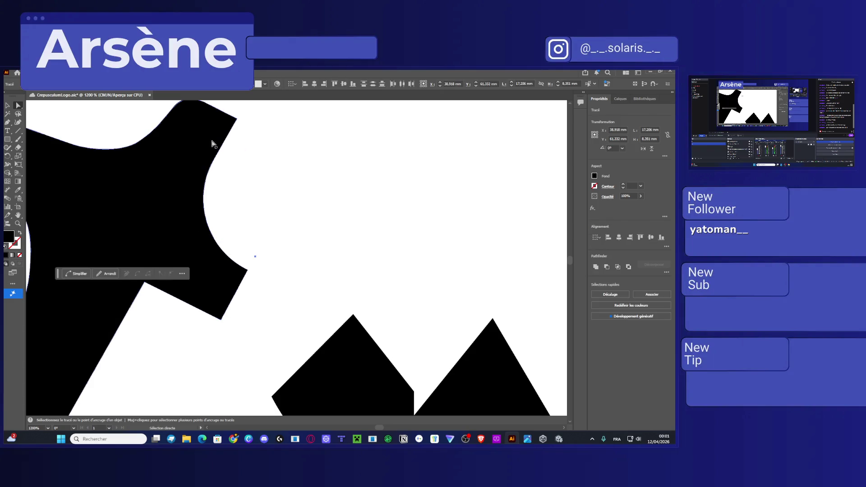
left_click_drag(285, 275, 69, 162)
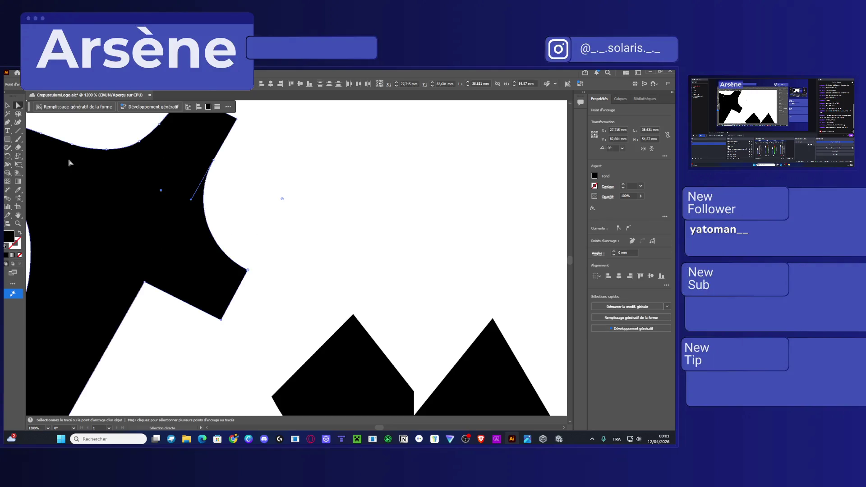
left_click(284, 203)
mouse_move(277, 216)
left_mouse_down()
mouse_move(180, 295)
mouse_move(136, 293)
left_mouse_up()
left_click_drag(173, 206, 154, 184)
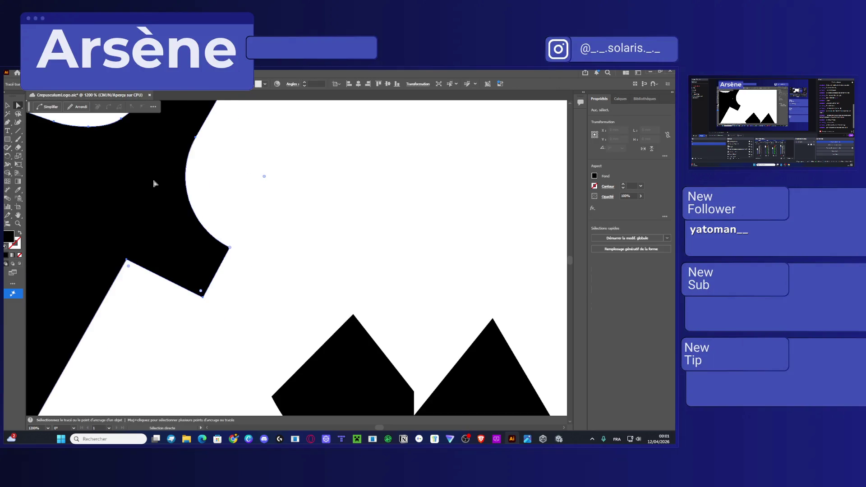
key("ctrl+z")
mouse_move(295, 291)
left_mouse_down()
mouse_move(149, 187)
mouse_move(161, 193)
left_mouse_up()
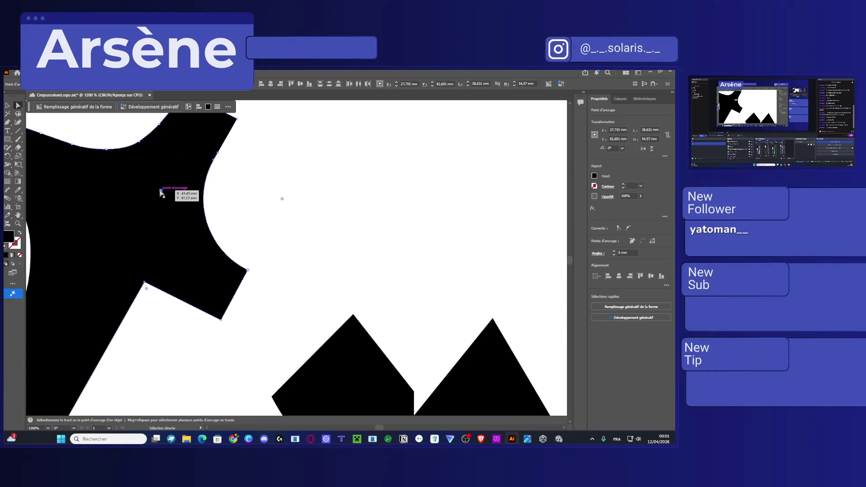
key("Delete")
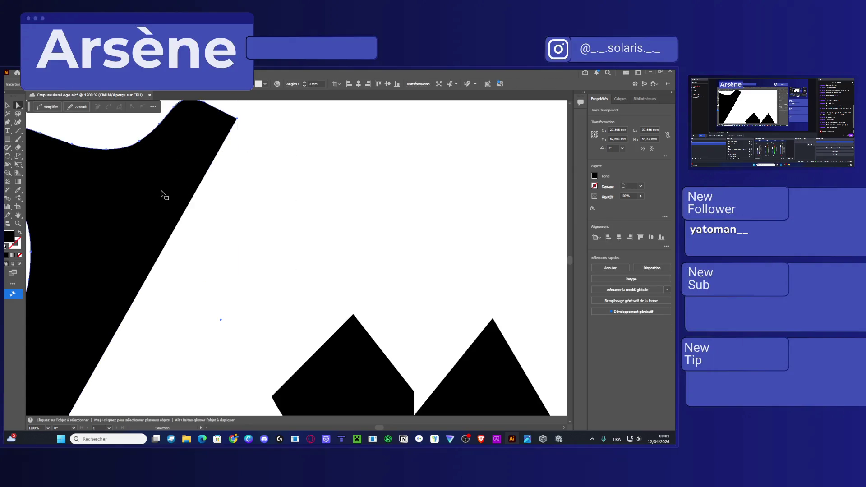
key("ctrl+z")
left_click(162, 191)
key("ctrl+shift+a")
scroll(167, 307, "down", 1)
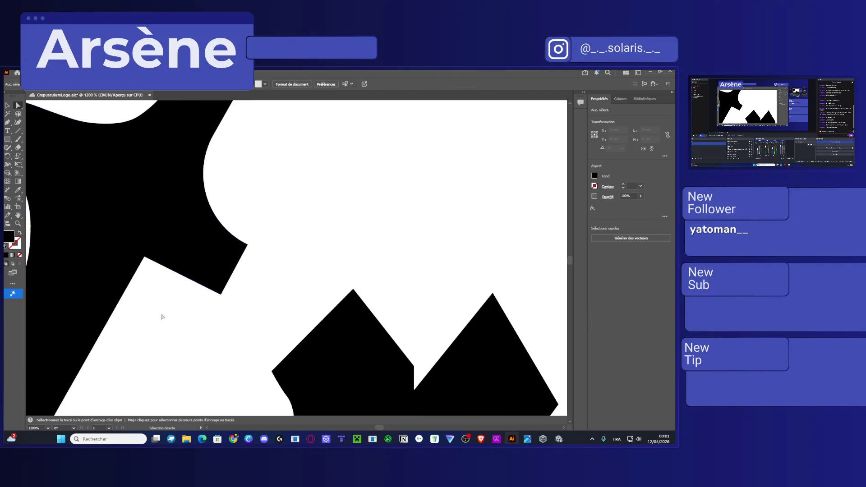
scroll(236, 342, "left", 3)
Marquee-select the anchor points of the C's upper serif to inspect them, then deselect
left_click(247, 283)
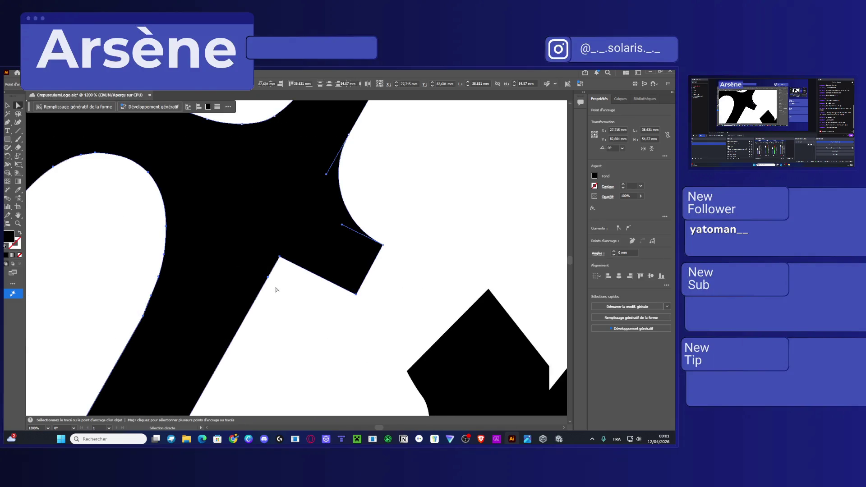
left_click(269, 277)
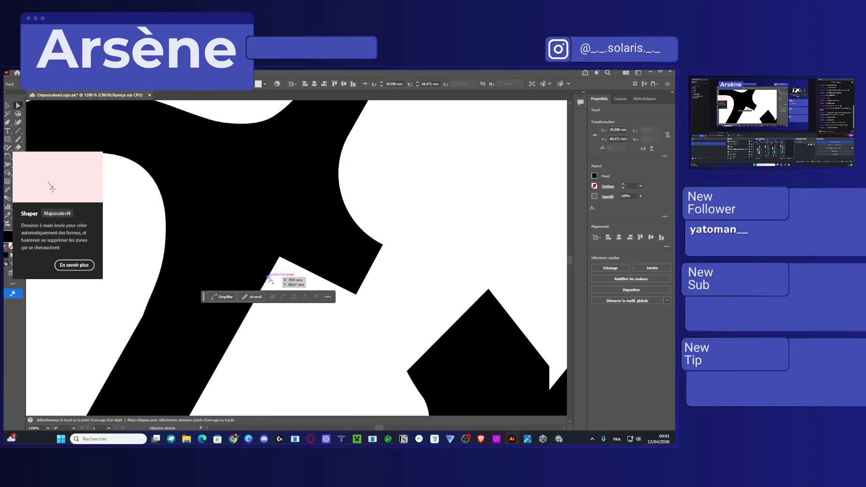
left_click(289, 289)
scroll(286, 293, "down", 1)
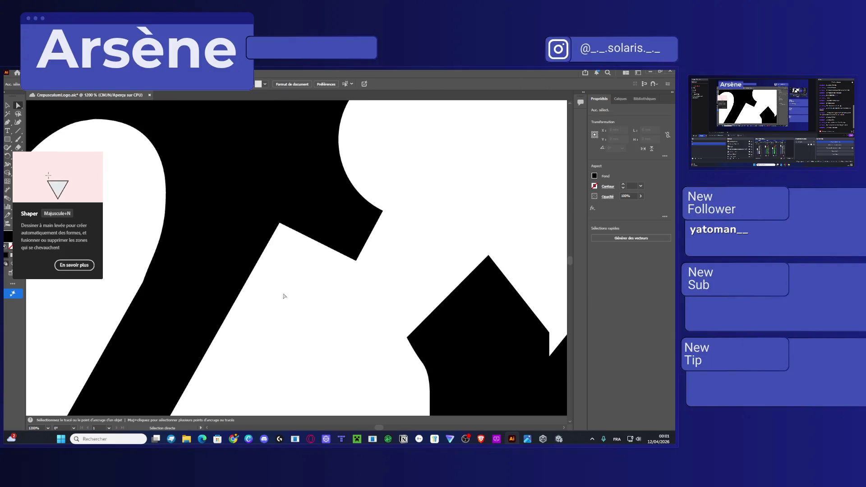
scroll(286, 294, "up", 3)
scroll(284, 164, "down", 2)
left_click_drag(264, 327, 142, 176)
scroll(293, 328, "up", 6)
scroll(293, 328, "right", 1)
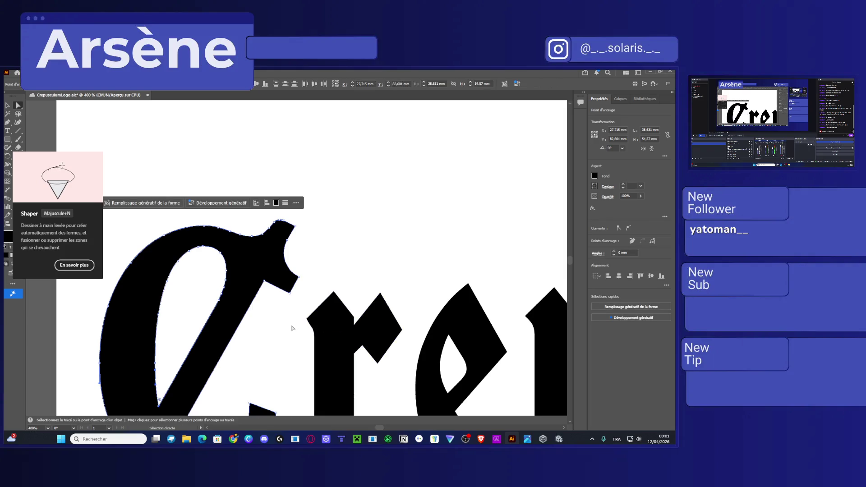
scroll(287, 312, "up", 2)
left_click_drag(299, 355, 217, 163)
scroll(315, 217, "up", 5)
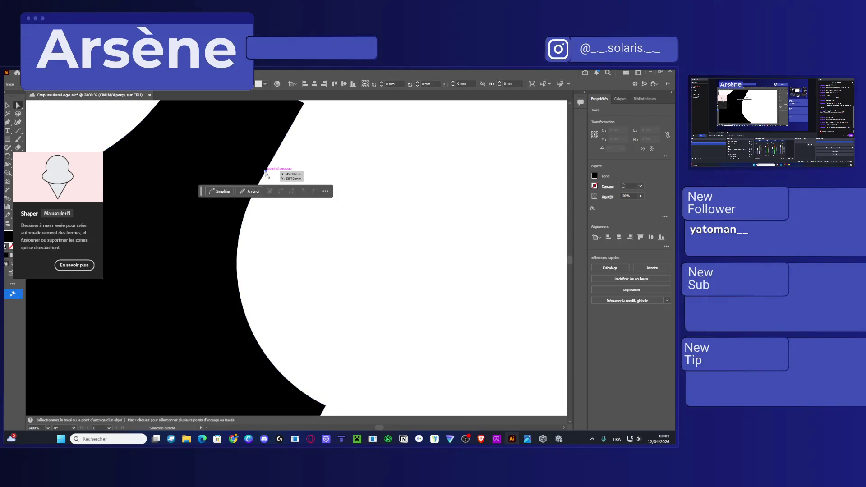
left_click(299, 180)
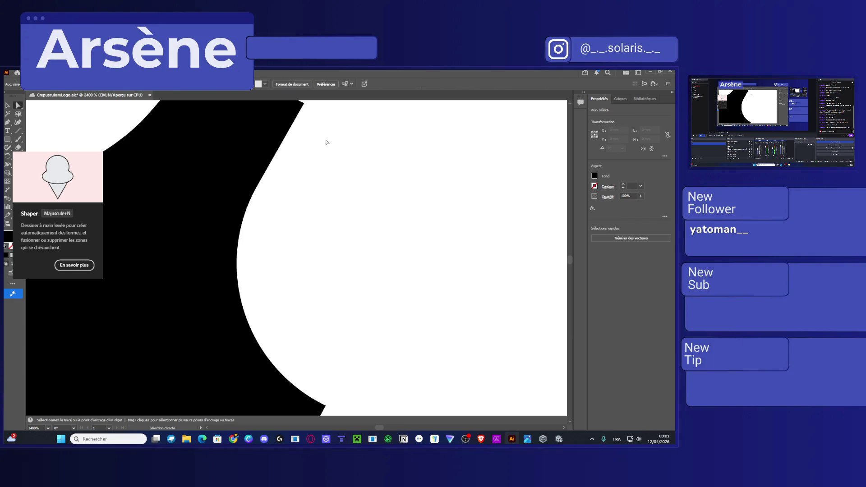
Round the serif's sharp tip corner to about 1.348 mm with the live-corner widget
scroll(316, 144, "up", 5)
left_click(205, 348)
scroll(204, 348, "down", 5)
key("v")
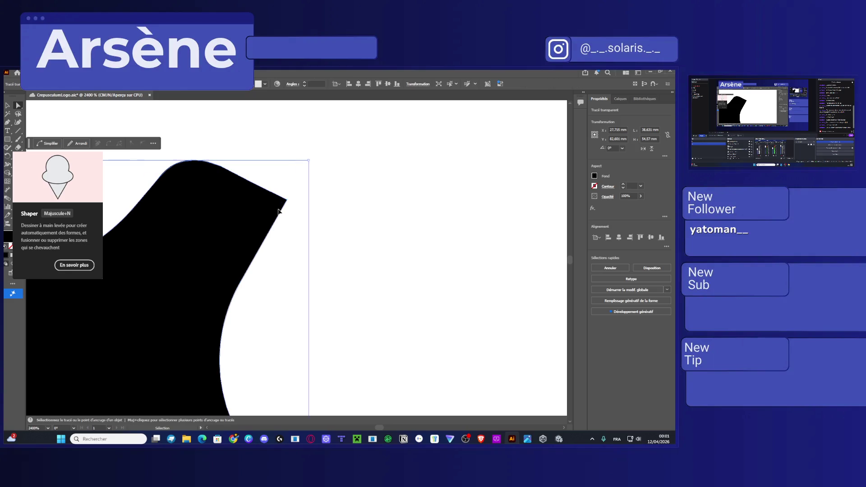
key("a")
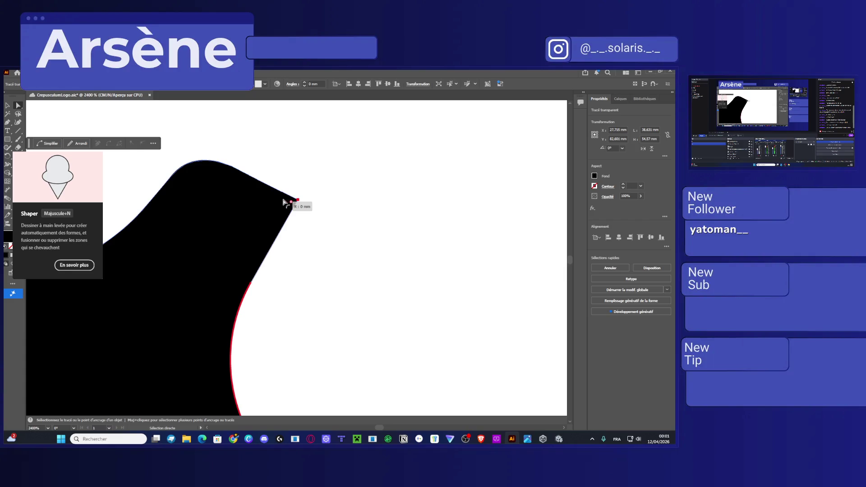
left_click(295, 203)
left_click(295, 202)
mouse_move(289, 205)
left_mouse_down()
mouse_move(218, 225)
mouse_move(249, 238)
left_mouse_up()
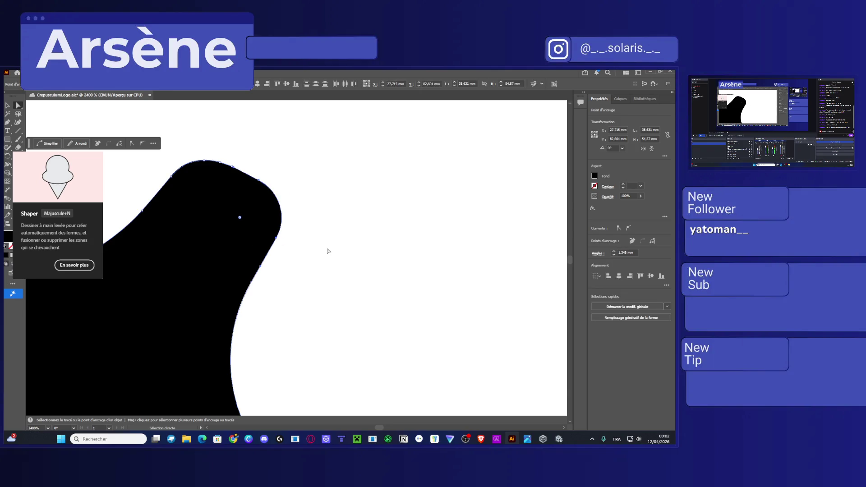
left_click(327, 251)
scroll(333, 247, "down", 8)
scroll(274, 228, "down", 4)
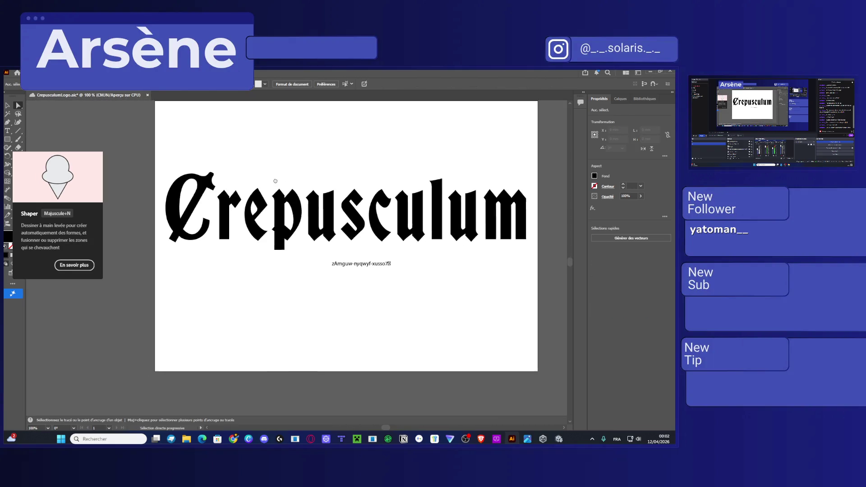
Select the r path and round its corners by about 0.49 mm
left_click(228, 212)
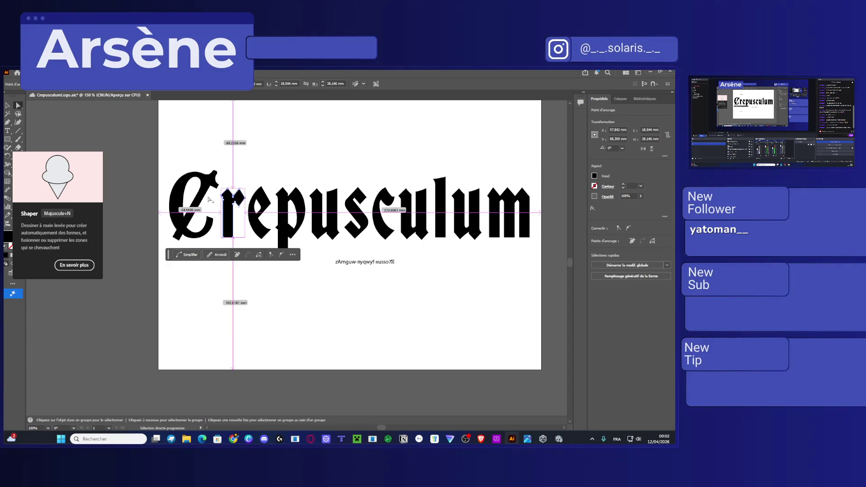
scroll(209, 200, "up", 3)
scroll(185, 249, "up", 3)
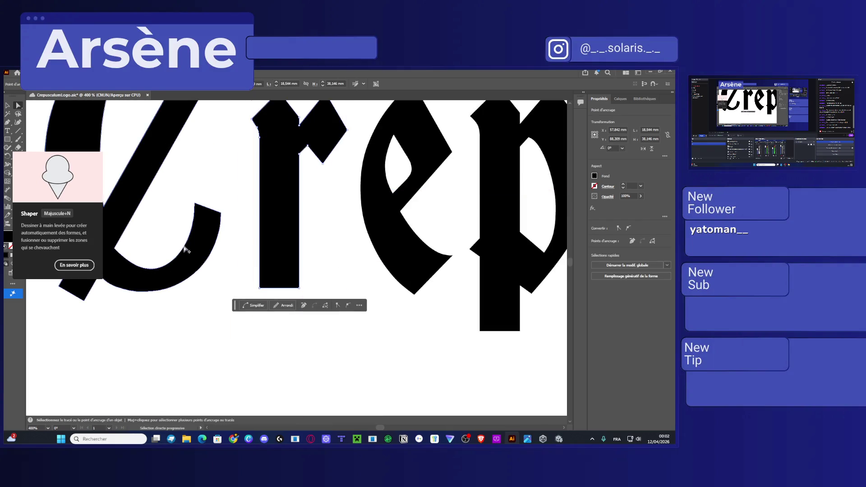
scroll(185, 249, "down", 1)
scroll(280, 175, "up", 2)
left_click(281, 176)
left_click_drag(281, 176, 296, 193)
Select the e, n and u paths in turn, nudging the u's corner
scroll(315, 230, "right", 5)
left_click(295, 189)
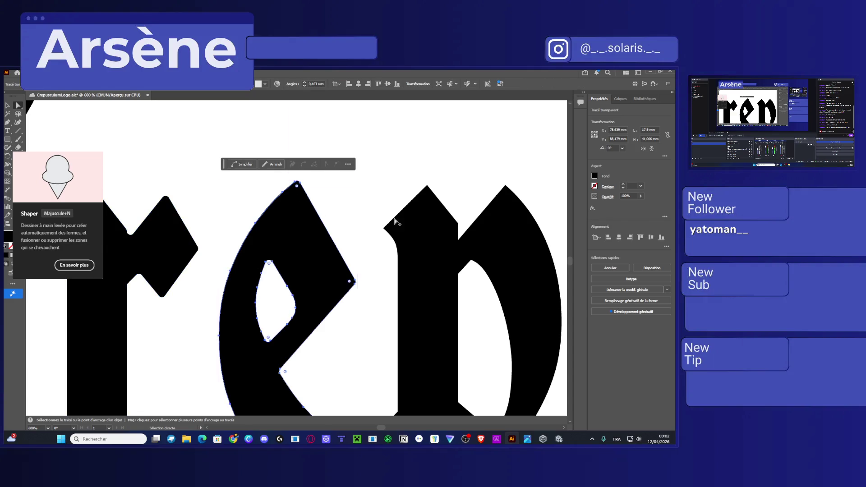
scroll(271, 193, "right", 3)
left_click(286, 169)
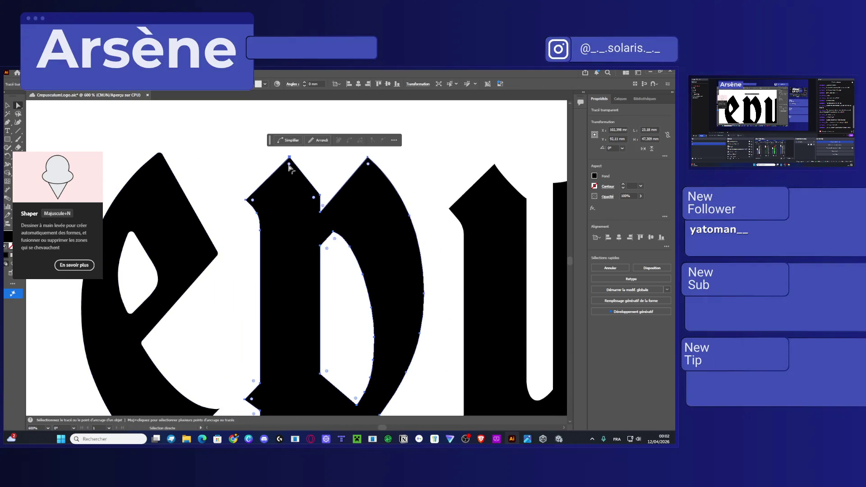
scroll(293, 189, "right", 4)
left_click(302, 169)
left_click_drag(301, 170, 304, 173)
Adjust the S's top corner, then select the c and u paths
scroll(294, 190, "right", 5)
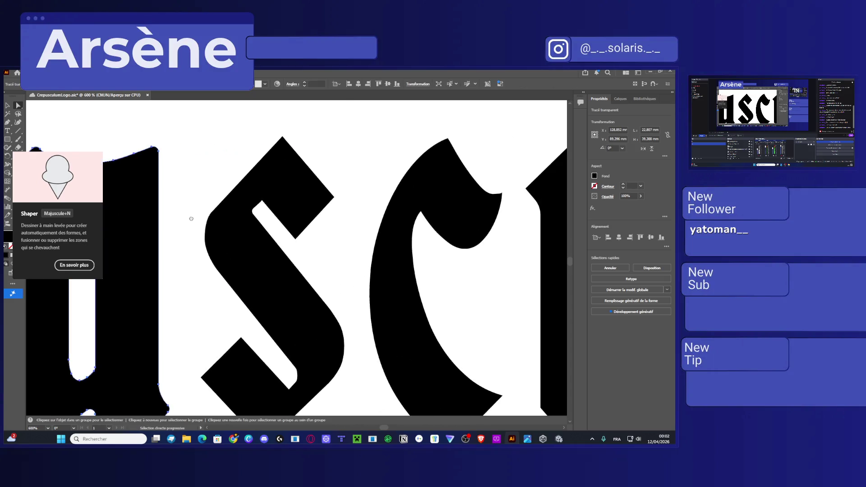
left_click(255, 169)
left_click_drag(280, 138, 281, 142)
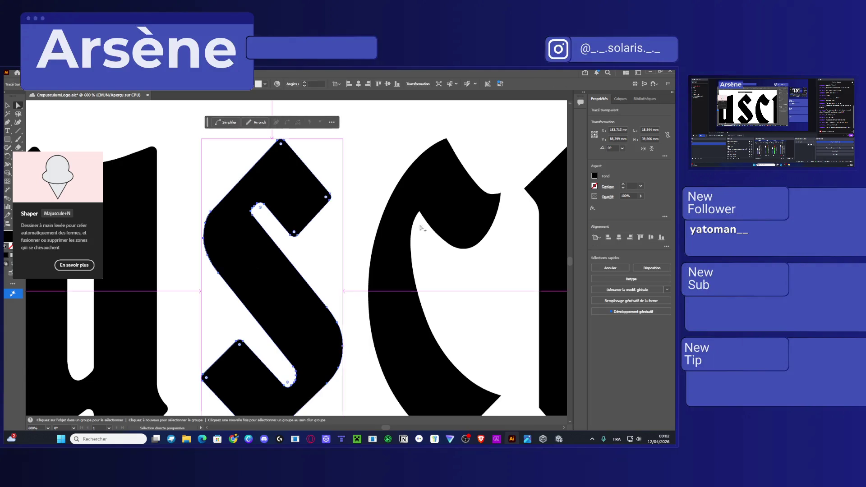
scroll(415, 228, "right", 4)
left_click(247, 170)
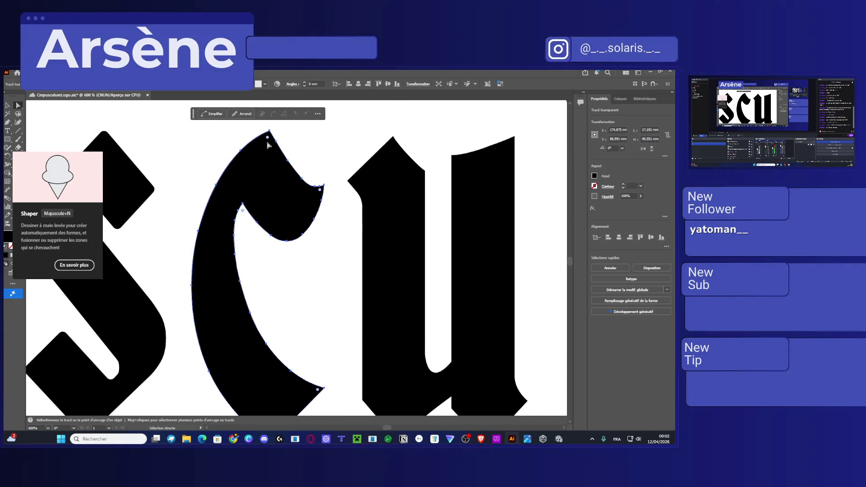
scroll(371, 203, "right", 3)
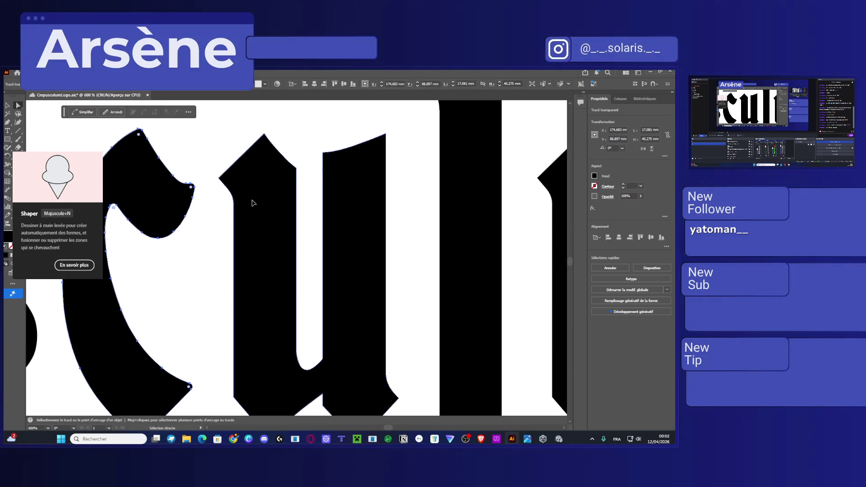
left_click(260, 148)
Round the m's pointed top corners to about 0.8 mm and deselect to check them
left_click_drag(367, 193, 159, 280)
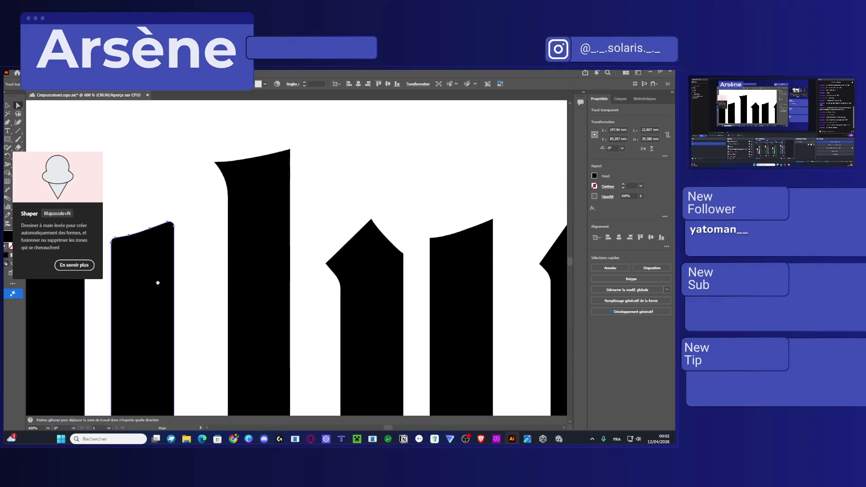
scroll(279, 212, "right", 3)
scroll(270, 207, "down", 2)
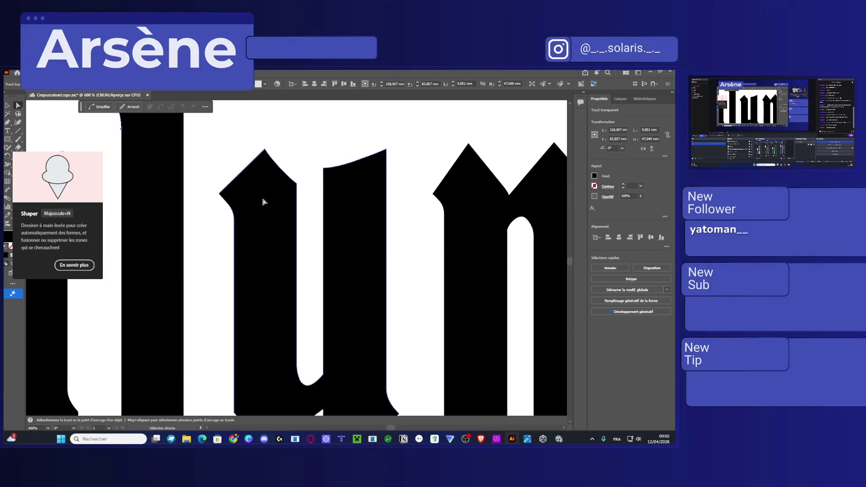
left_click(267, 158)
left_click(421, 201)
scroll(421, 202, "right", 3)
left_click(232, 201)
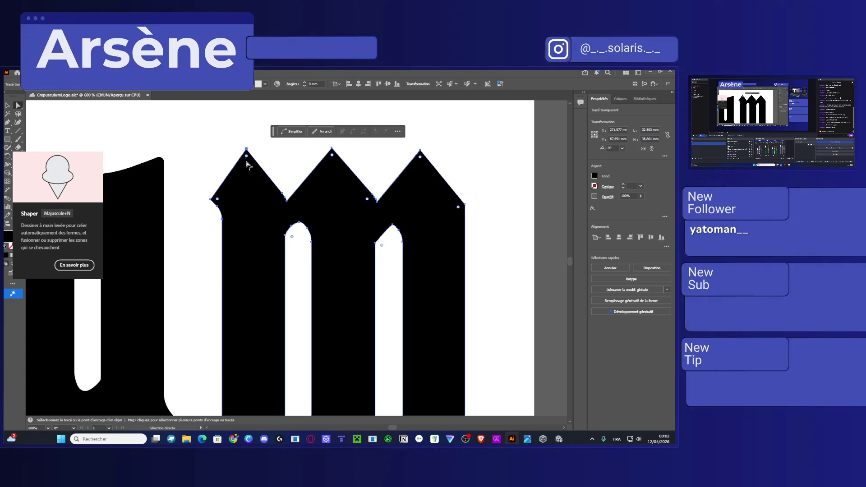
left_click_drag(246, 157, 248, 160)
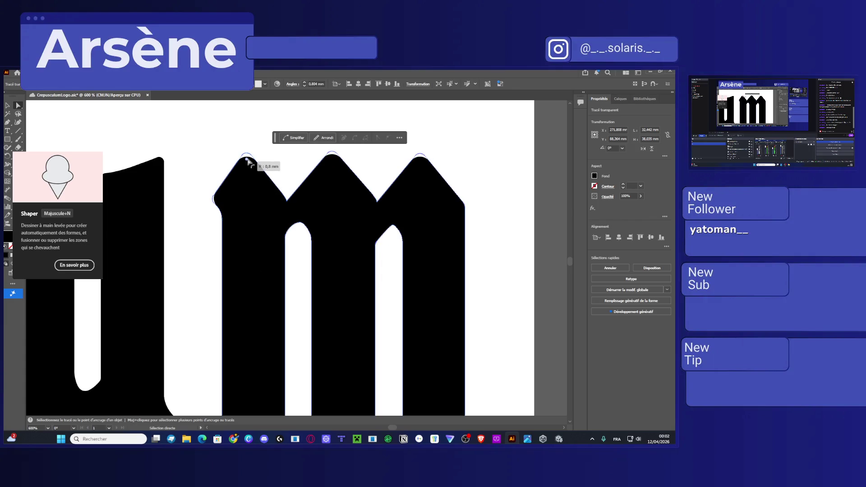
left_click(242, 132)
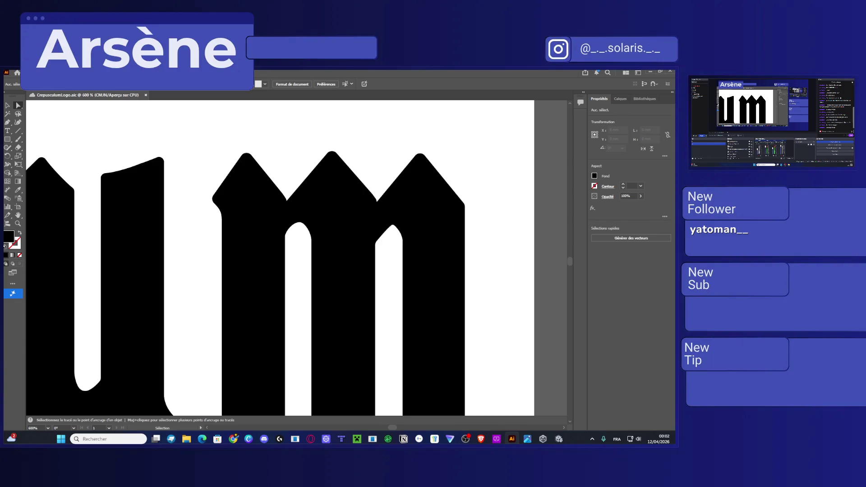
key("super+Up")
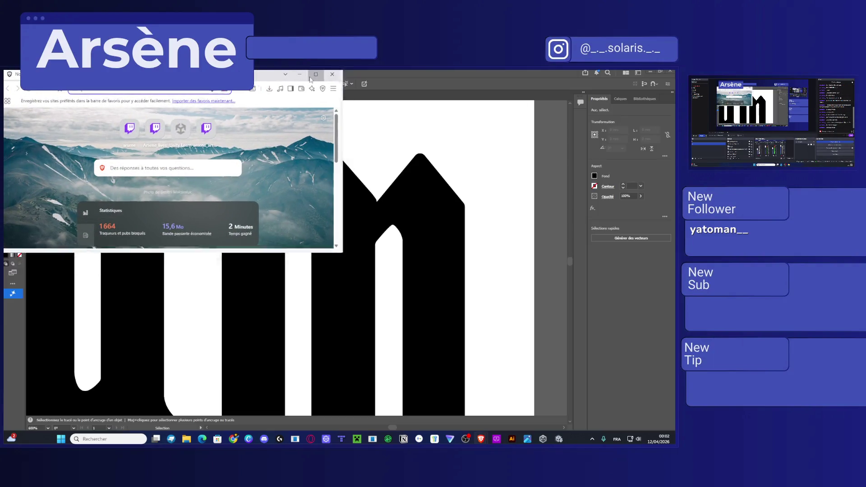
Search the web for 'mi ours mi sanglier' in Brave
left_click(313, 74)
type("mi po")
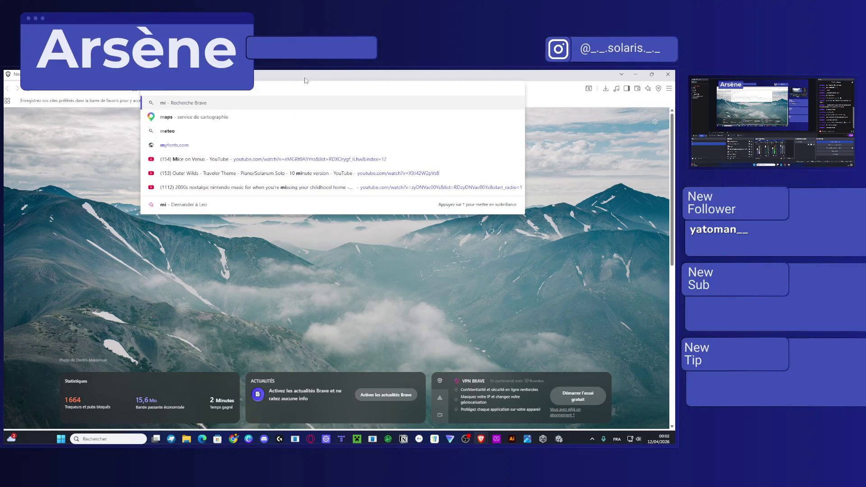
key("BackSpace")
key("BackSpace")
type("ours m")
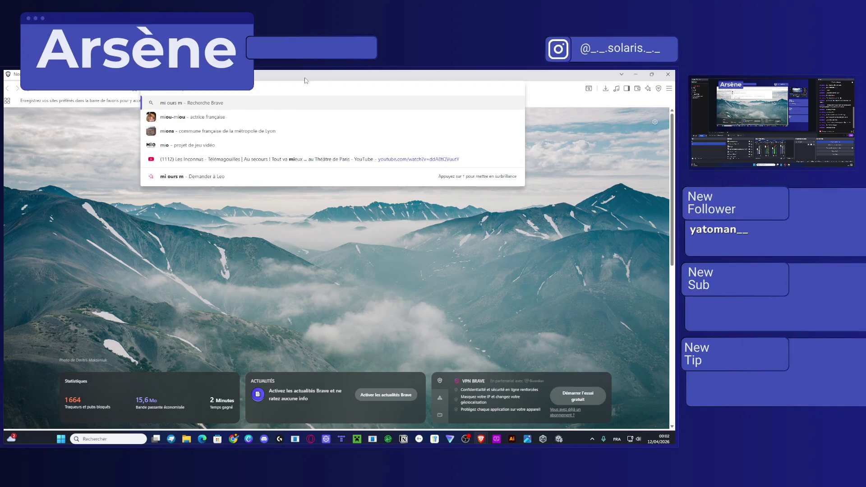
type("i sanglie")
type("r")
key("Return")
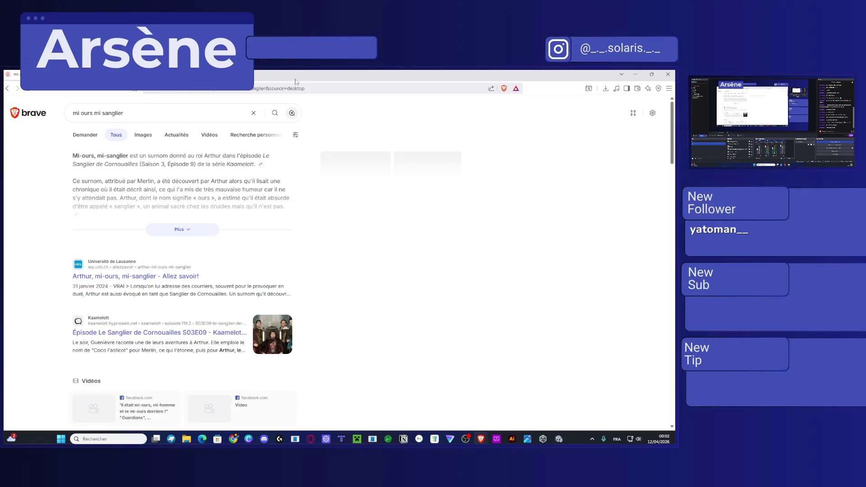
Read the Allez savoir article on Arthur, then go back to the results
scroll(172, 192, "down", 1)
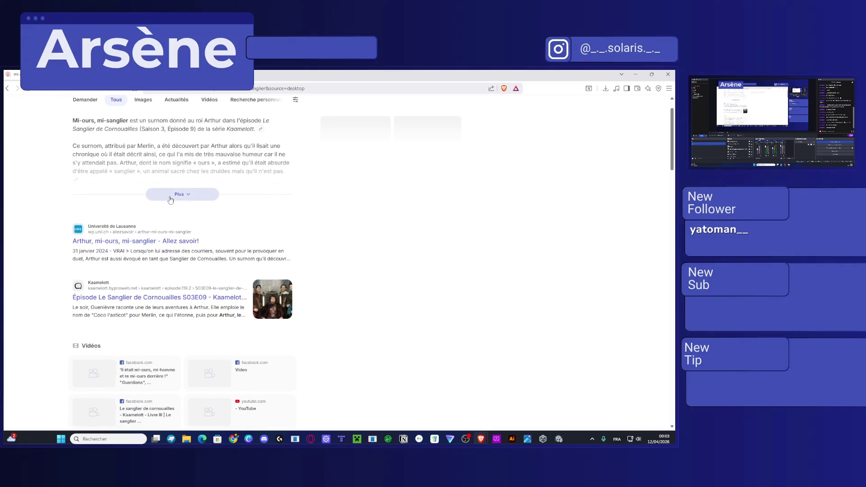
left_click(126, 244)
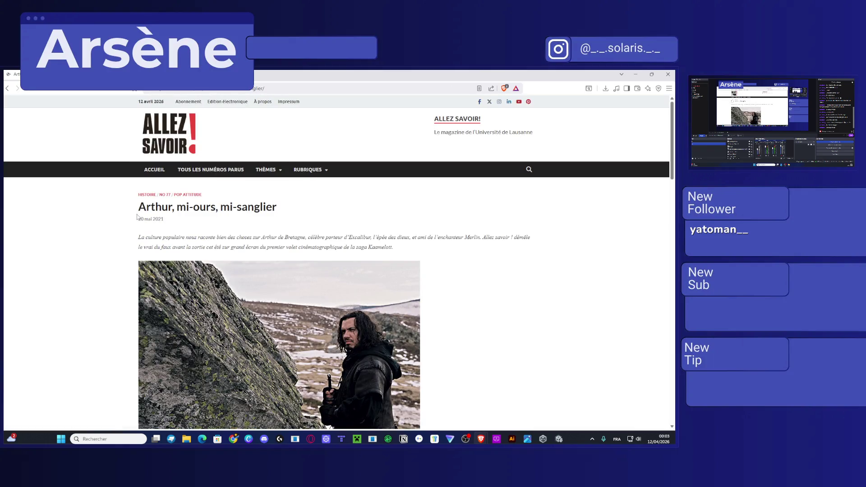
scroll(137, 217, "down", 5)
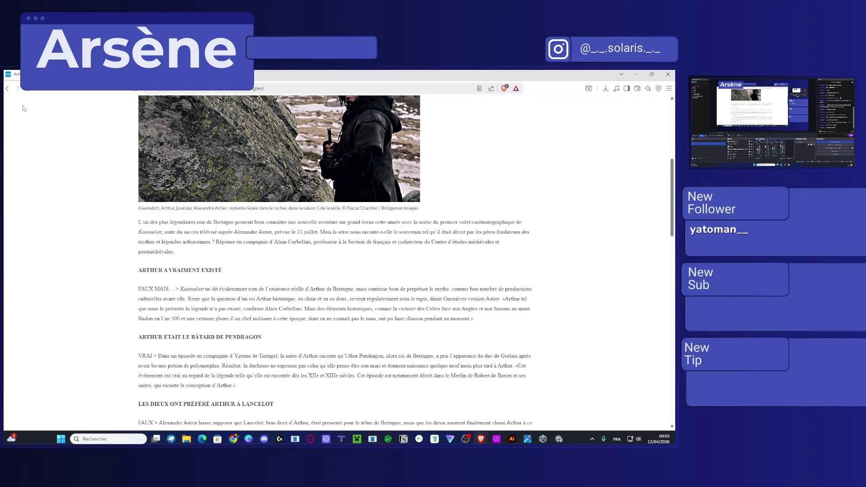
left_click(9, 88)
Read the Le Sanglier de Cornouailles episode page and return to the search results
scroll(141, 230, "down", 3)
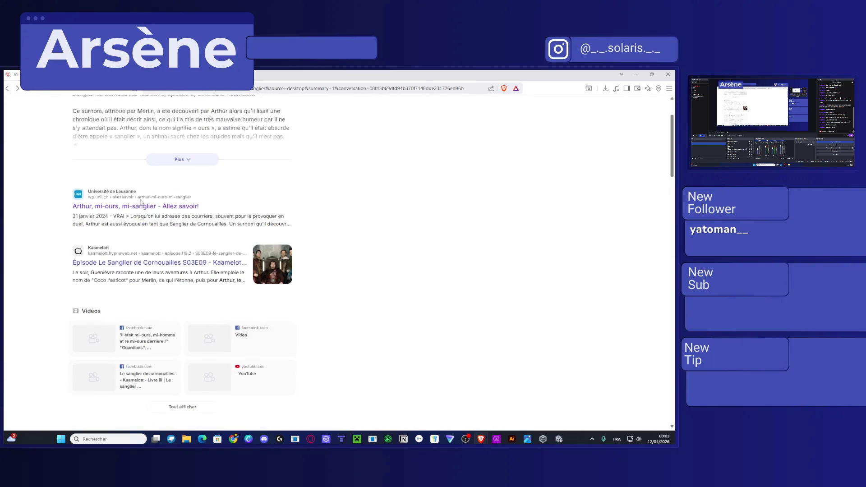
left_click(141, 228)
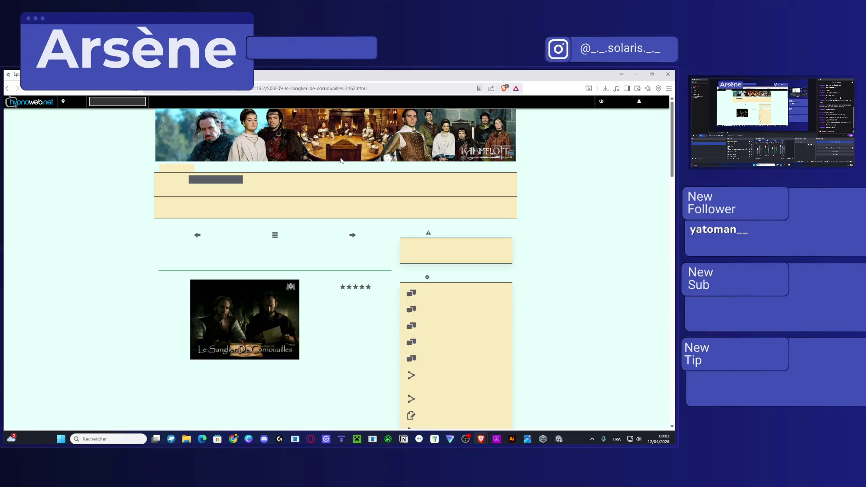
scroll(330, 245, "down", 3)
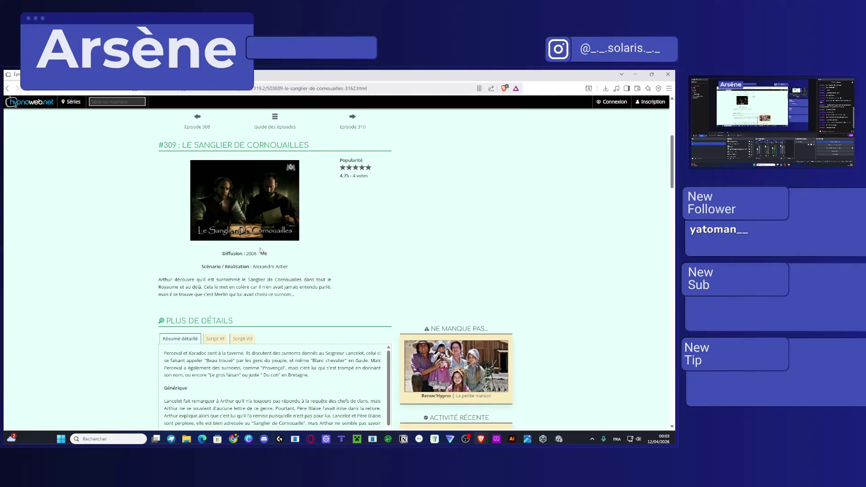
scroll(257, 243, "down", 2)
scroll(257, 244, "down", 5)
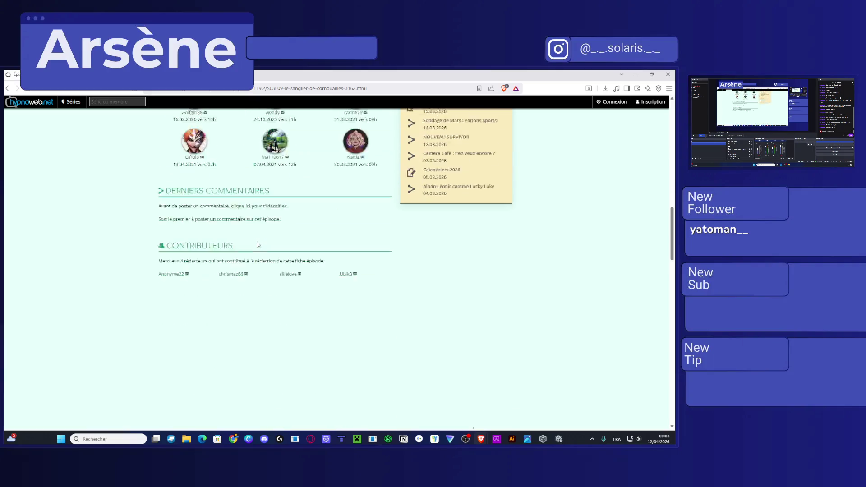
scroll(258, 245, "up", 3)
scroll(257, 244, "up", 3)
scroll(274, 263, "down", 2)
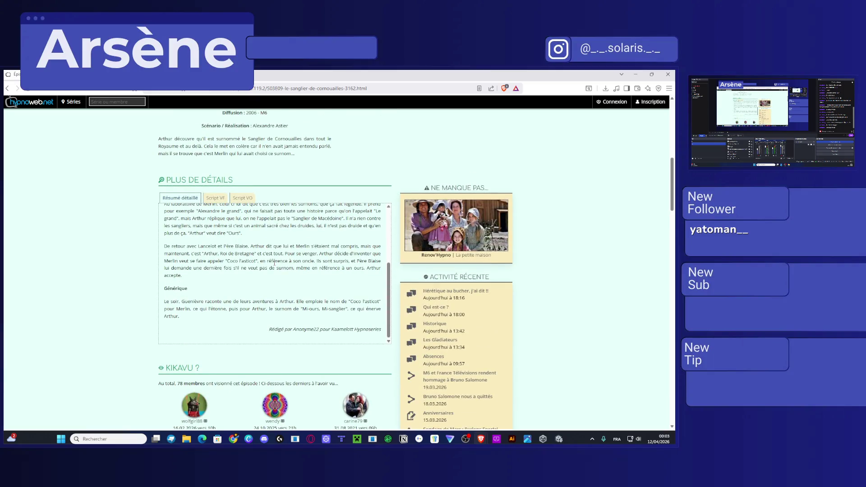
left_click(7, 89)
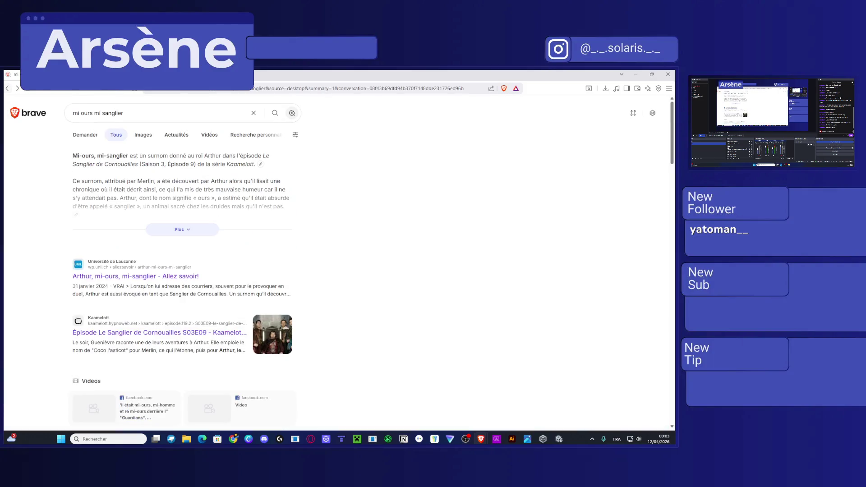
Enter the moovix.rodeo address in Brave, dismissing the translation offer
left_click(8, 88)
type("moovix")
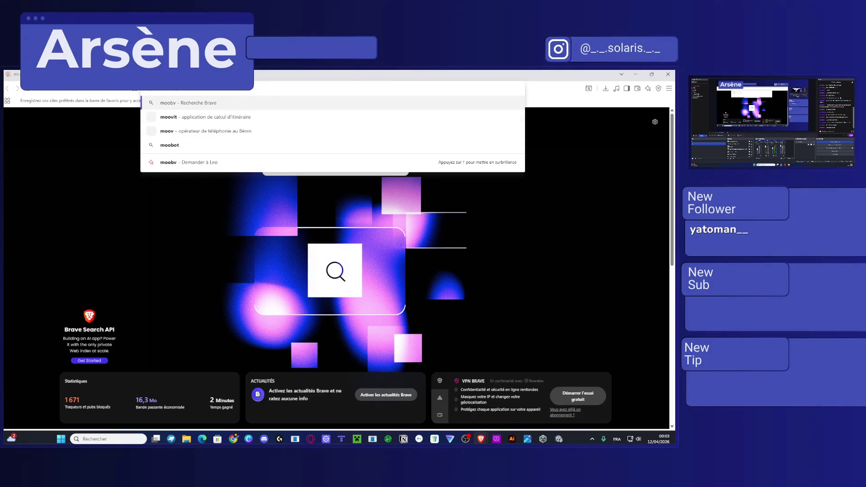
key("BackSpace")
key("BackSpace")
key("BackSpace")
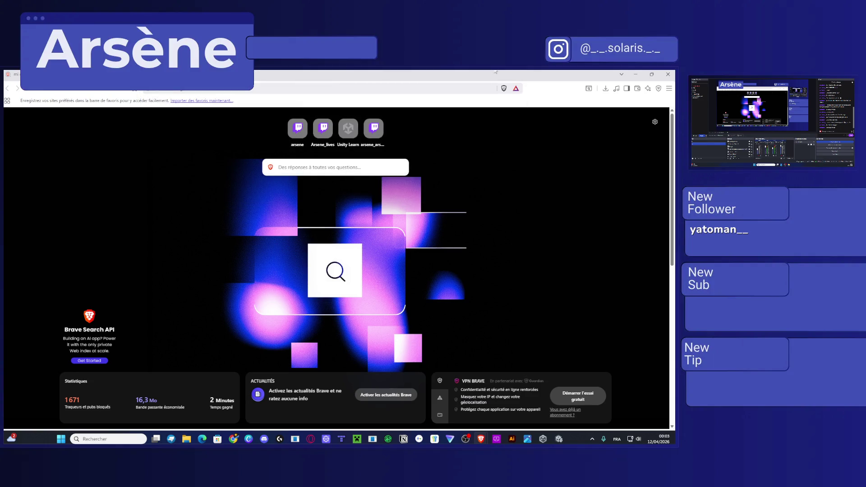
left_click(512, 102)
left_click(198, 90)
type("moovix.rod")
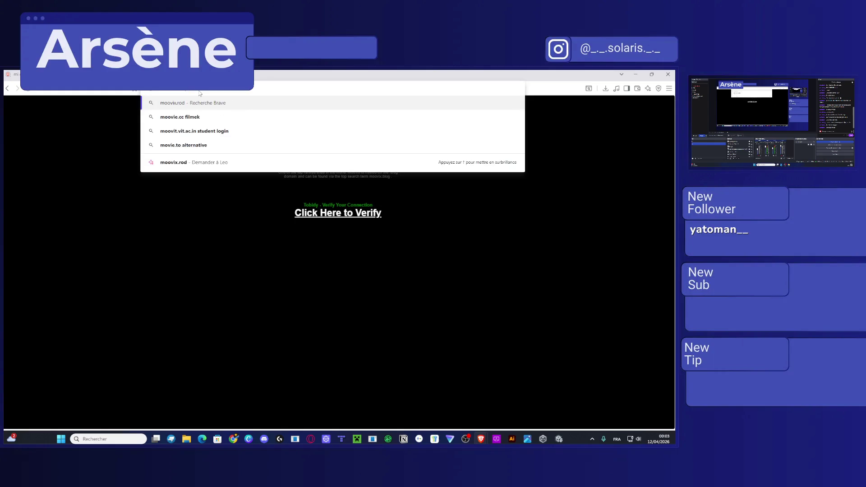
key("Escape")
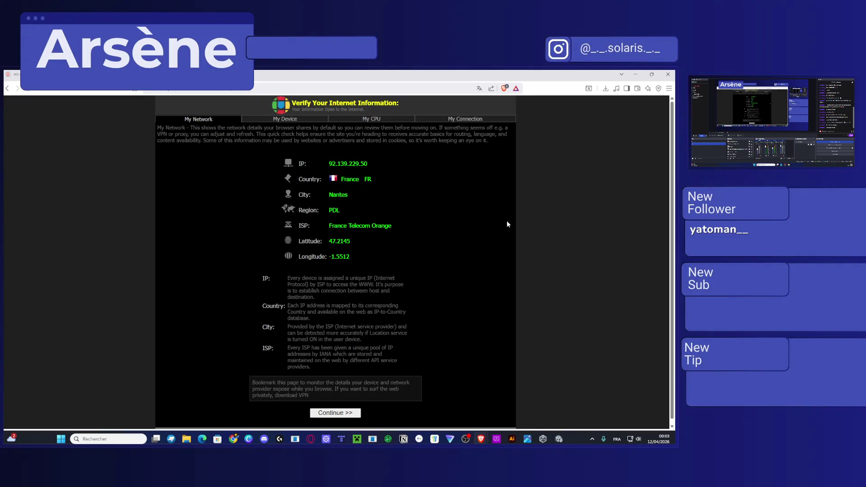
Go back to the mi ours mi sanglier results, then open a new tab in the other browser
key("alt+Left")
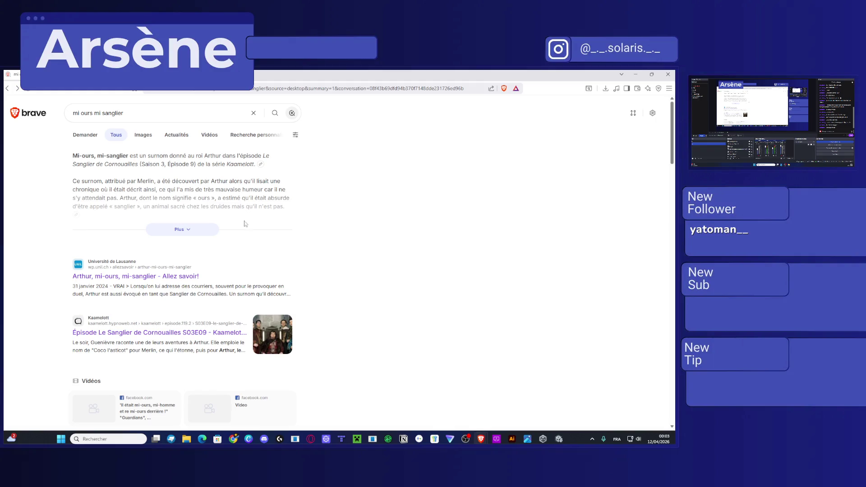
key("alt+Tab")
key("ctrl+t")
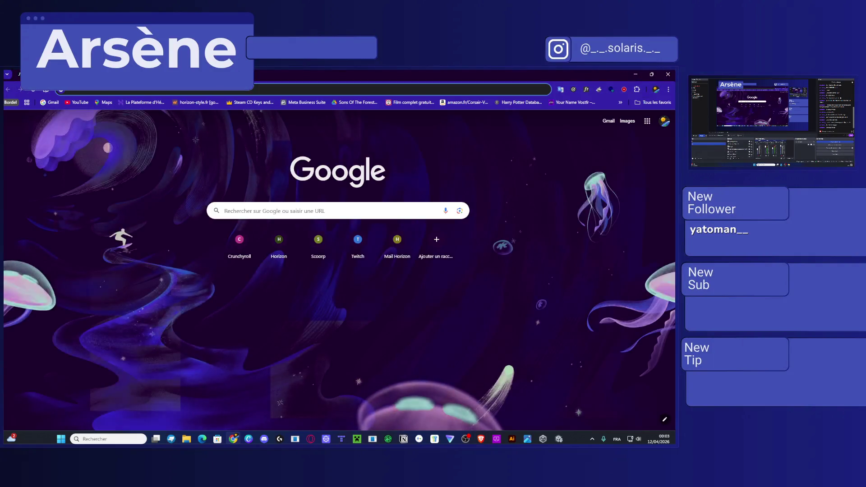
Go to movix.rodeo and turn on redirect blocking for the site
type("movix")
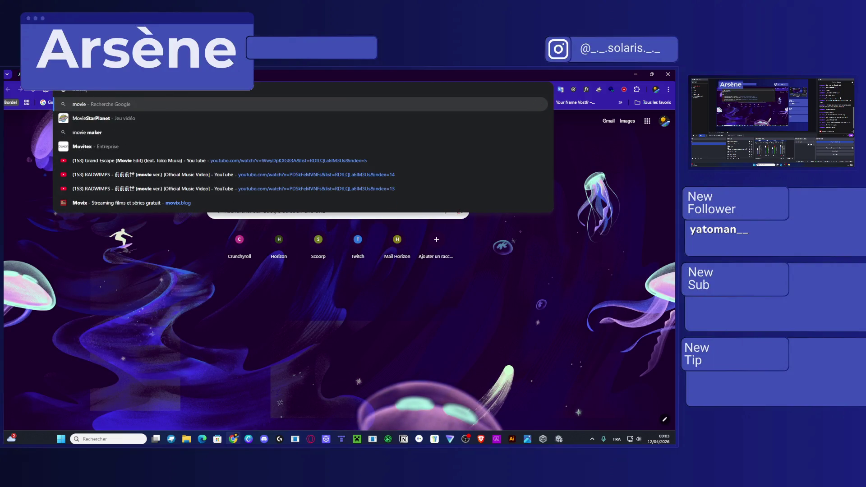
type(".rodeo")
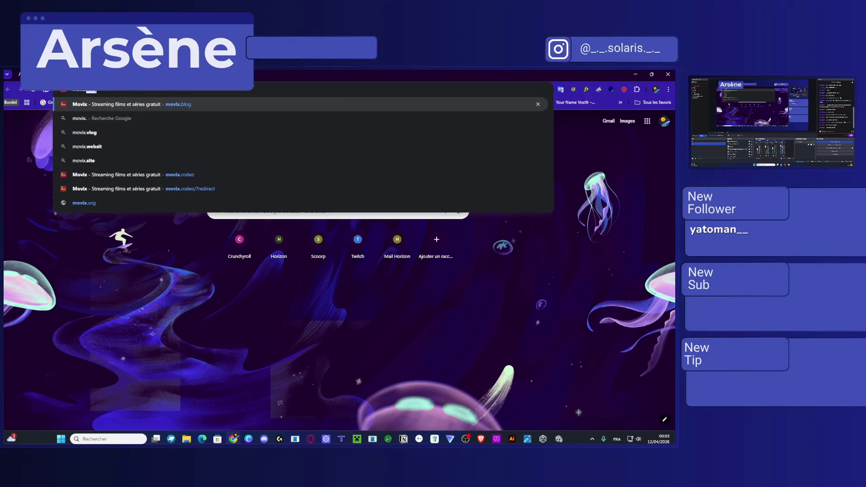
key("Return")
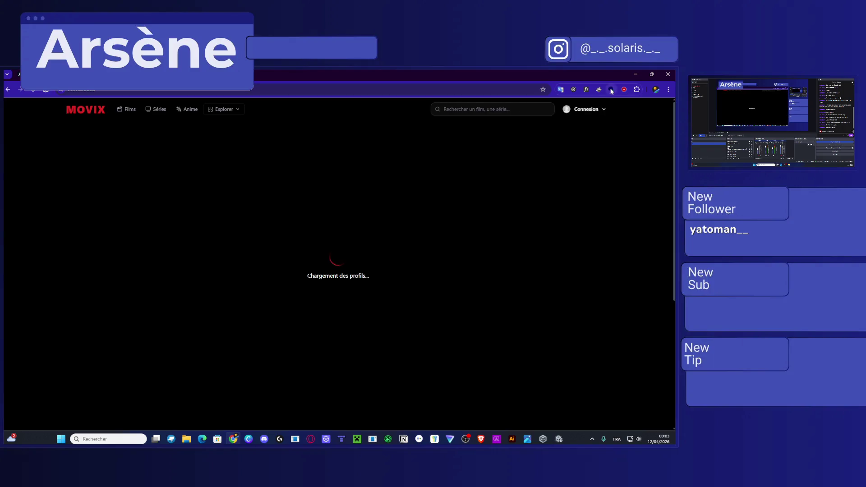
left_click(611, 89)
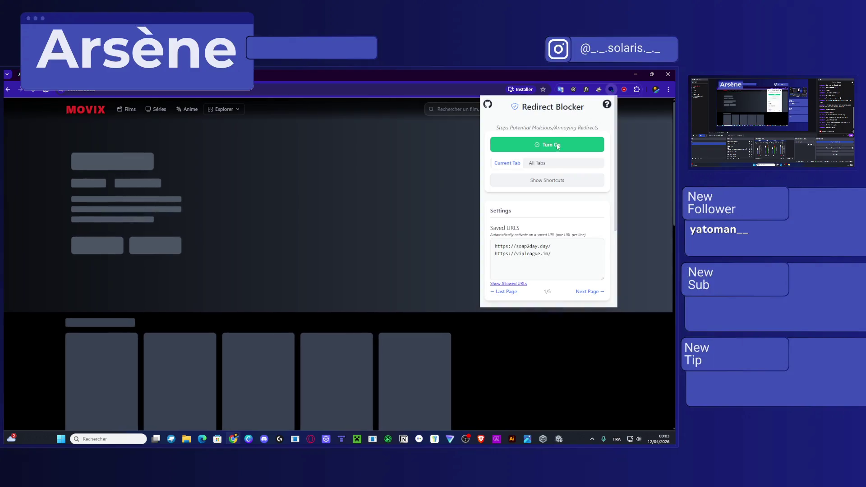
left_click(547, 144)
Search the Movix catalogue for 'kaamel' and open the Kaamelott (2005) series page
left_click(447, 109)
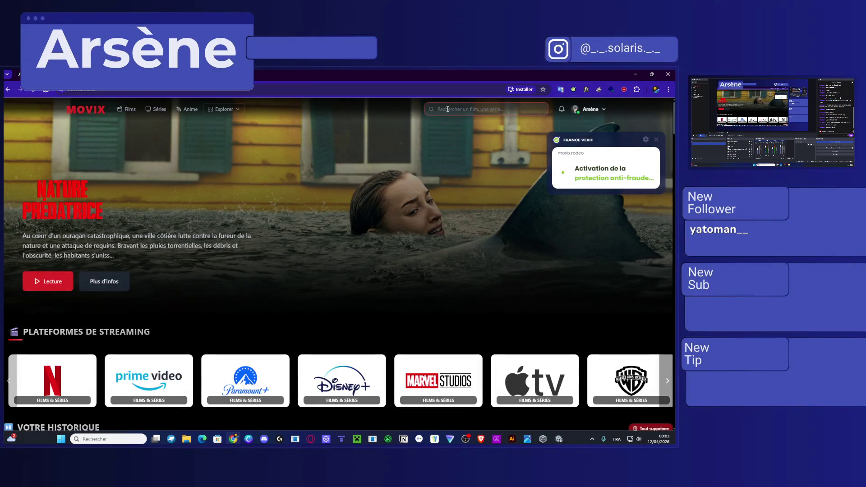
type("kaamel")
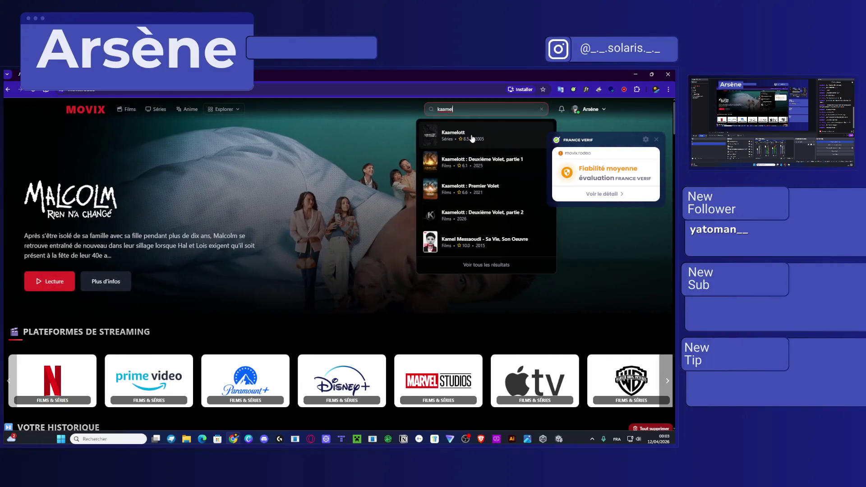
left_click(471, 138)
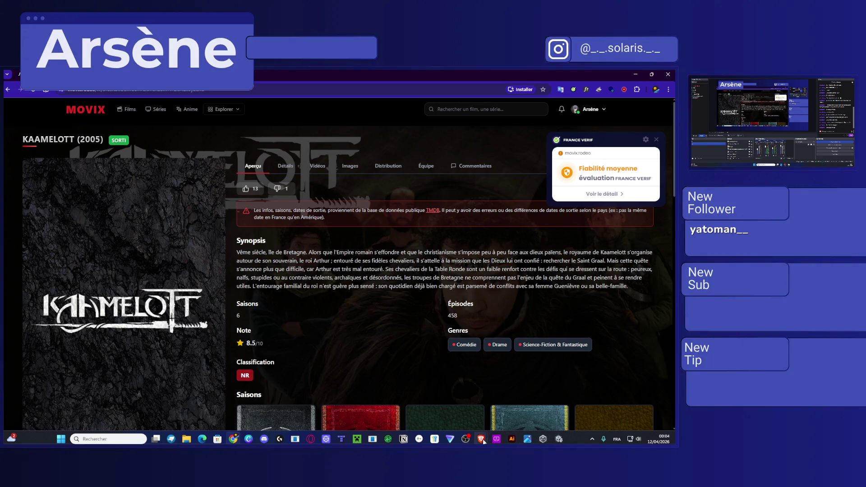
mouse_move(481, 440)
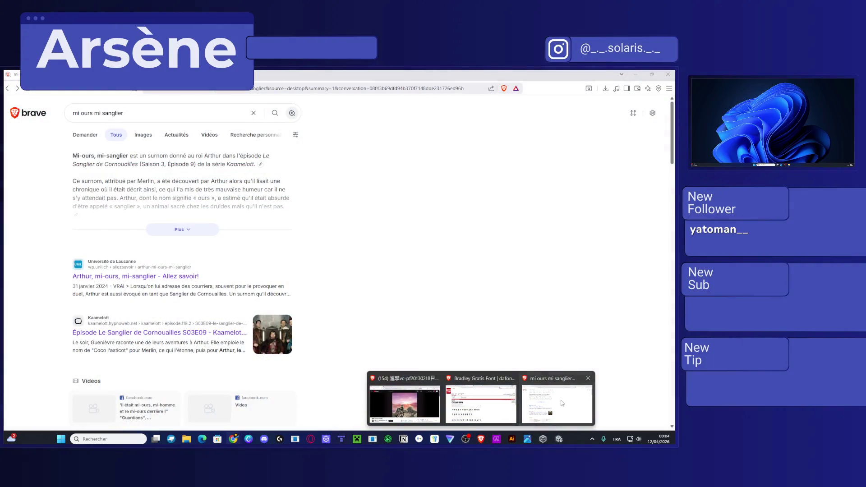
left_click(520, 395)
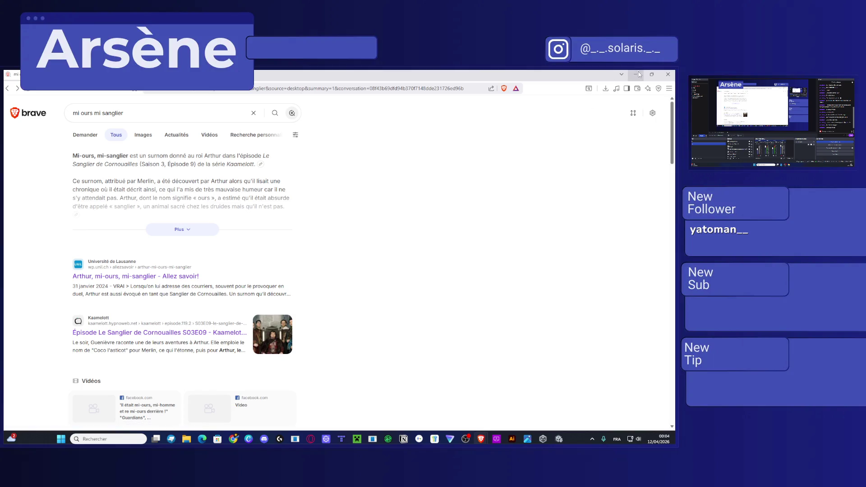
key("alt+Tab")
Choose episode 9, Le sanglier de Cornouailles, from the episode list
scroll(348, 248, "down", 5)
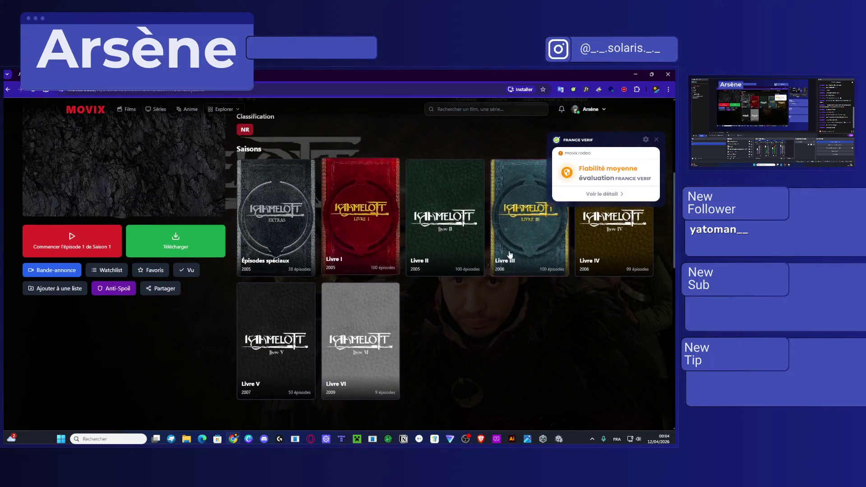
scroll(534, 249, "down", 3)
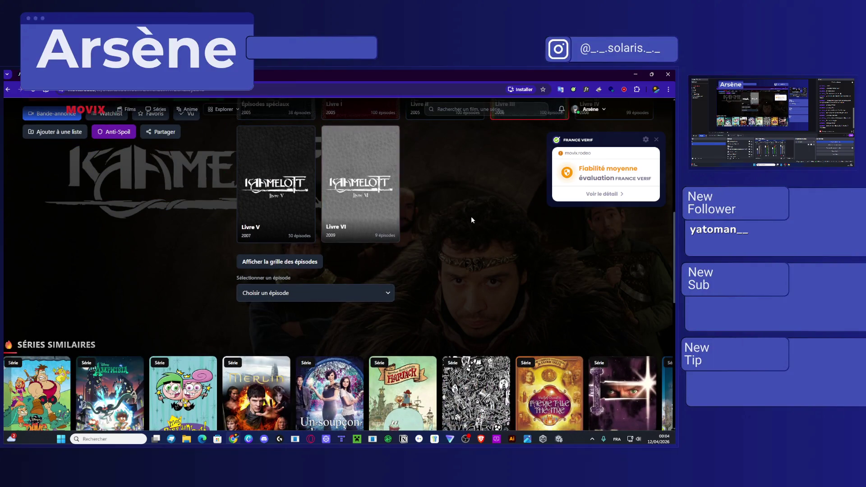
scroll(470, 215, "down", 2)
scroll(361, 261, "up", 3)
left_click(307, 324)
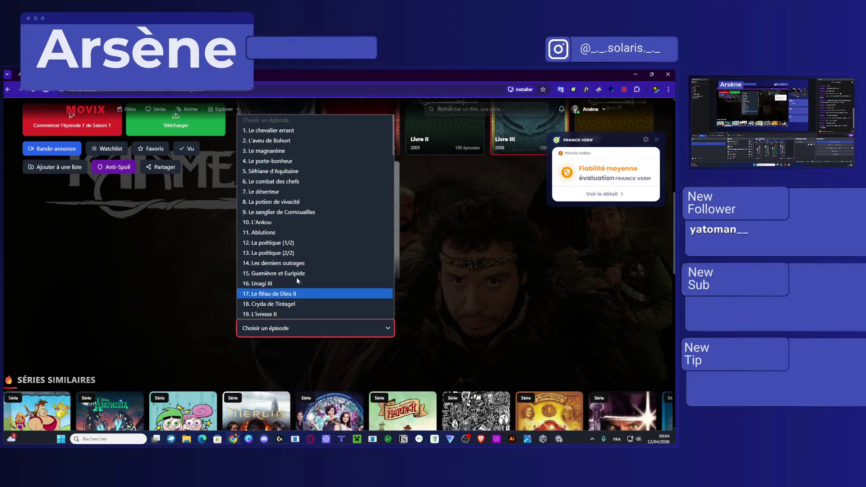
left_click(269, 212)
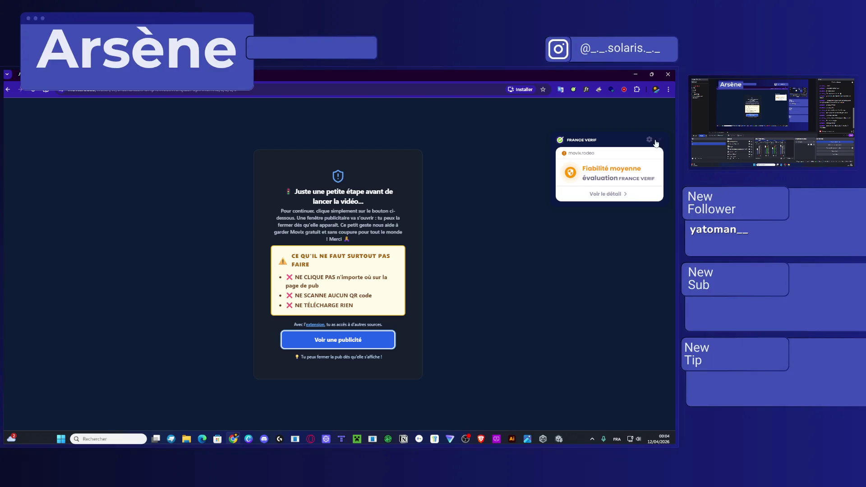
Dismiss the site rating popup and change a capture source's settings in the streaming software
left_click(655, 142)
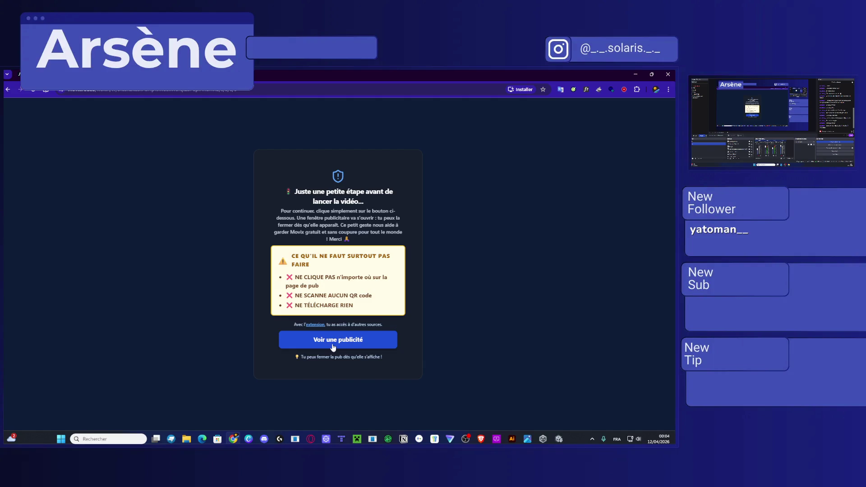
key("alt+Tab")
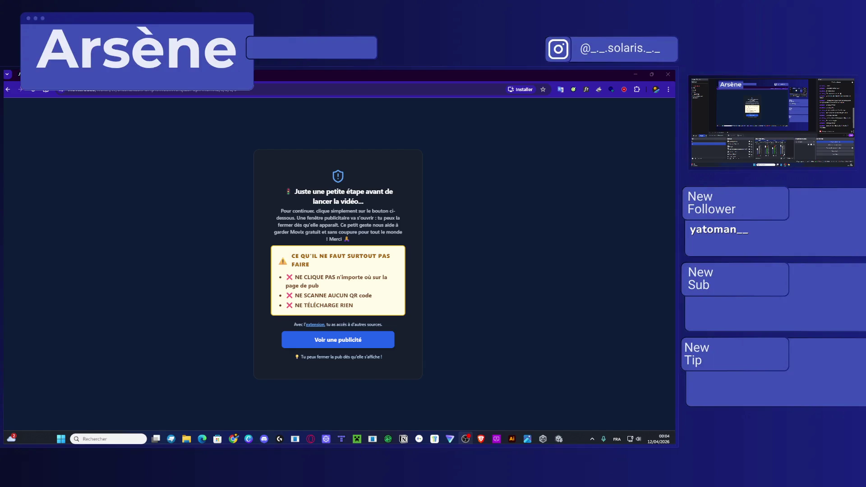
right_click(780, 118)
left_click(784, 139)
left_click(778, 120)
left_click(778, 129)
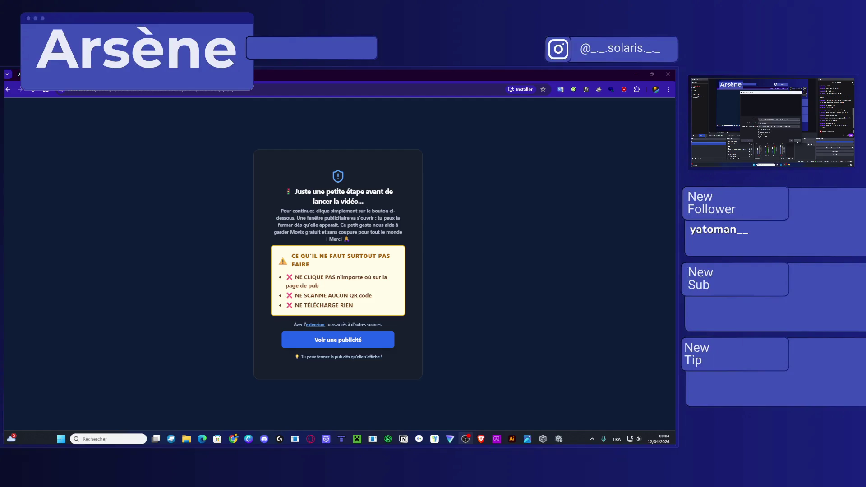
left_click(796, 144)
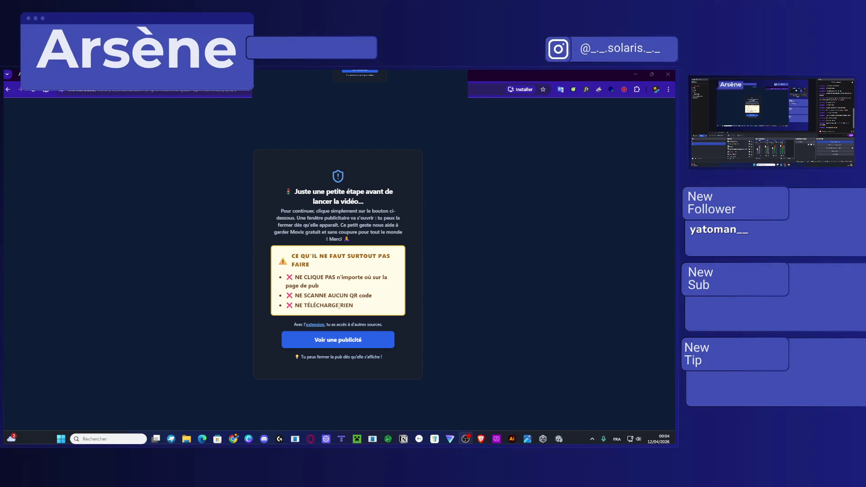
Watch the required advertisement, close it, and dismiss the thank-you message to reveal the player
left_click(541, 141)
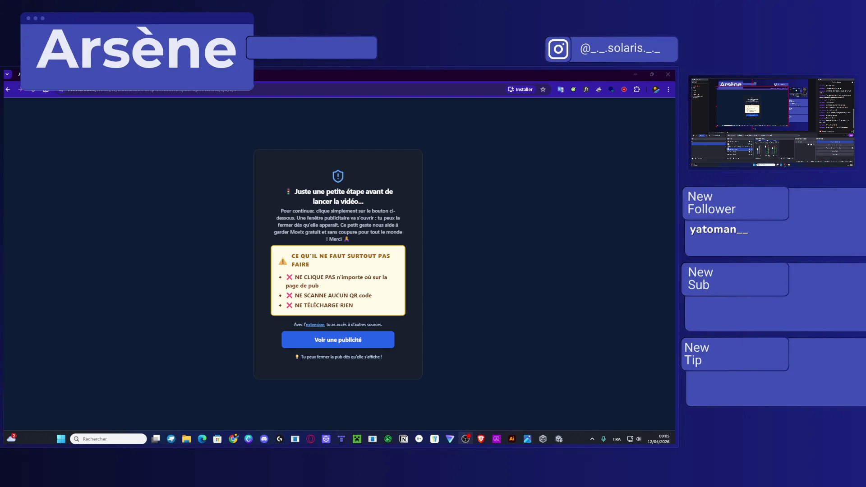
left_click(248, 195)
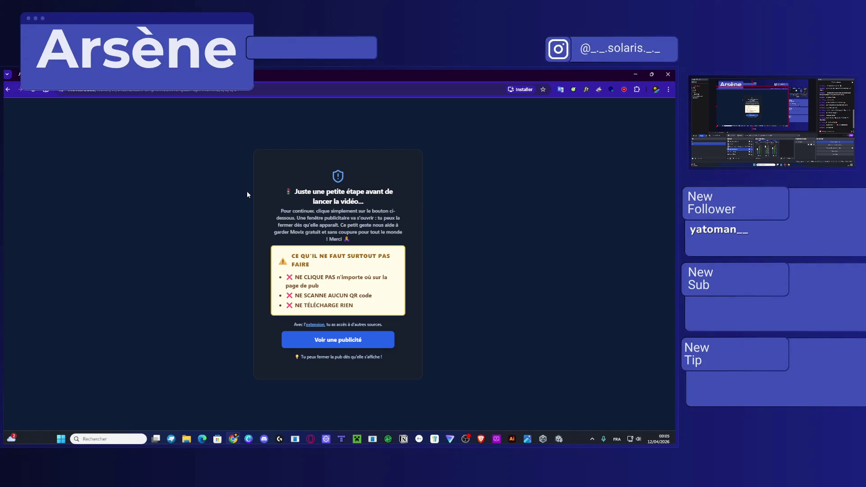
left_click(366, 339)
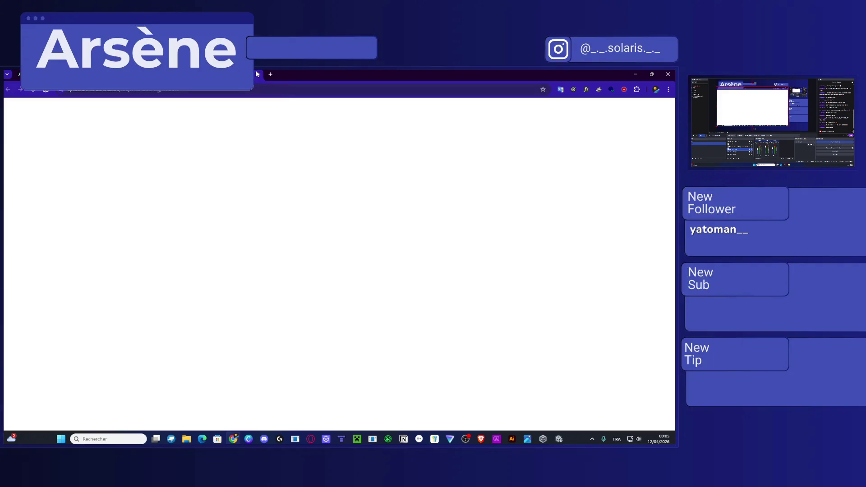
left_click(257, 75)
left_click(610, 90)
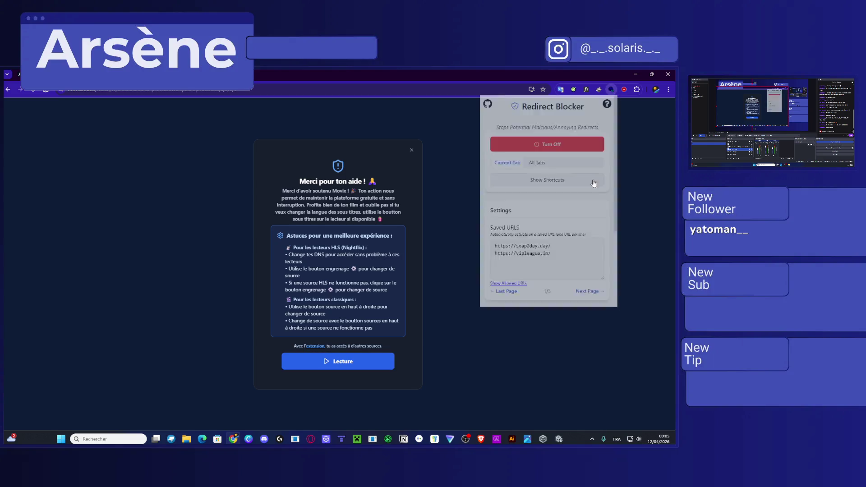
left_click(435, 241)
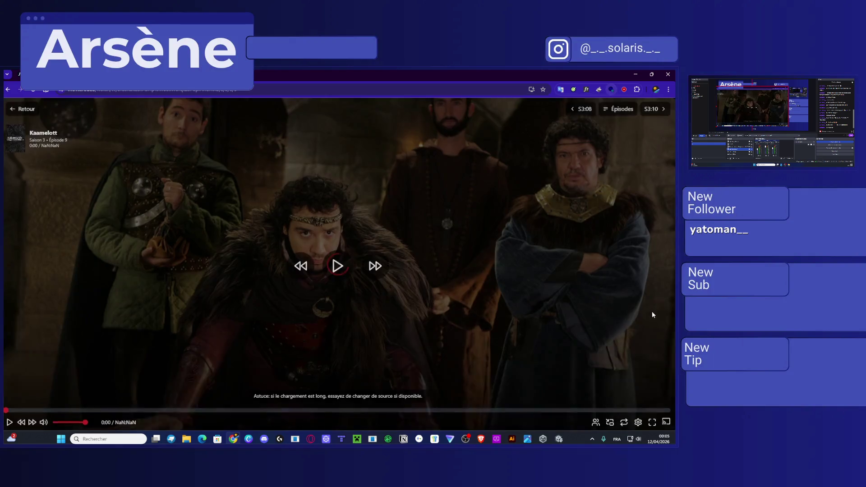
Play the Kaamelott episode, glance at the Épisodes list, then bring up the Start menu
left_click(333, 266)
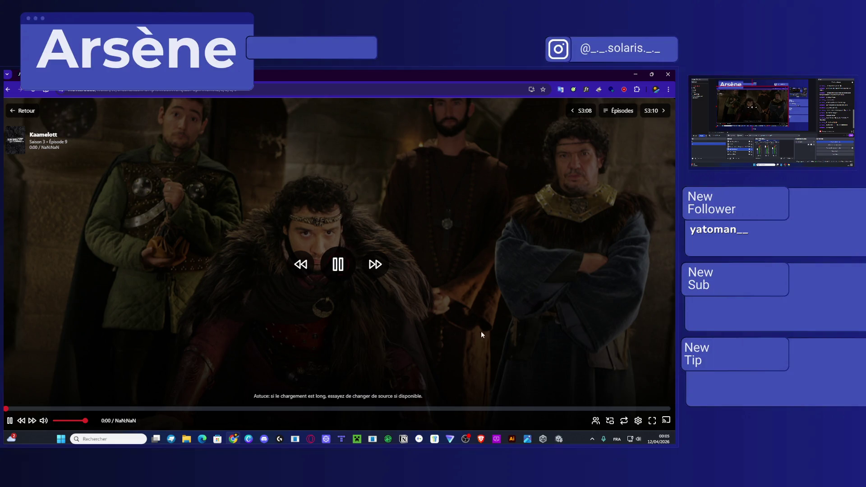
left_click(634, 115)
left_click(632, 113)
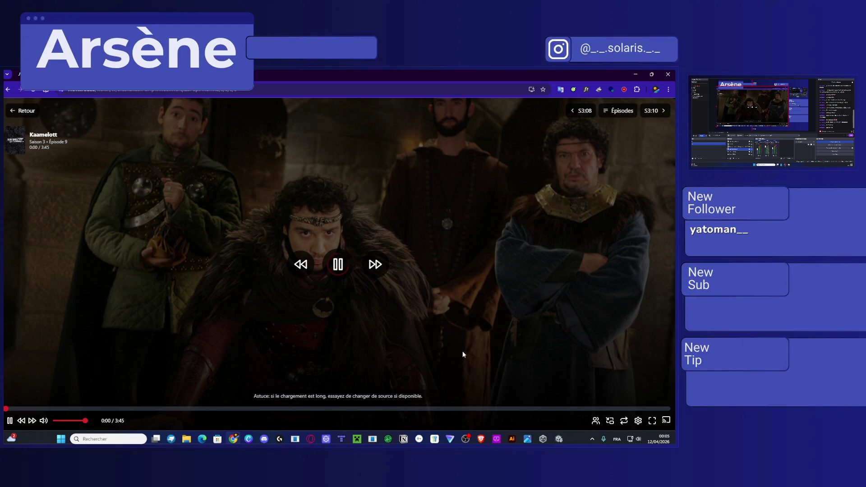
key("super")
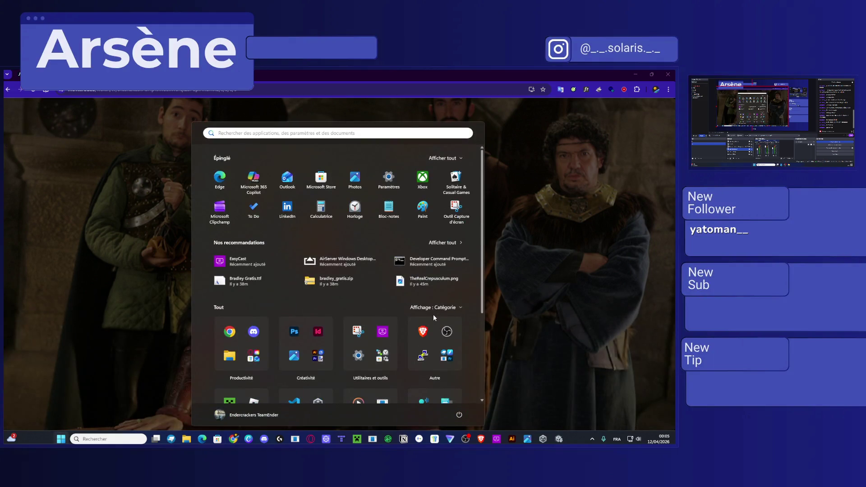
Launch Norton 360 for Gamers from Start search and drag its window onto the second monitor
type("norton")
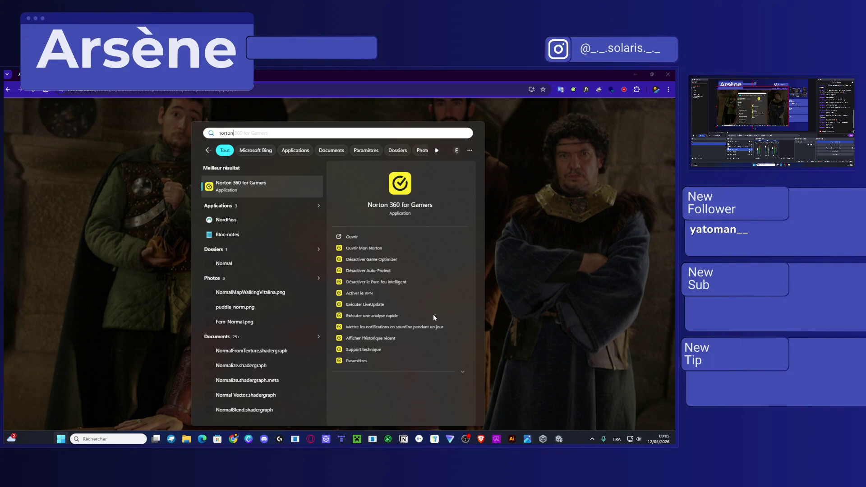
key("Return")
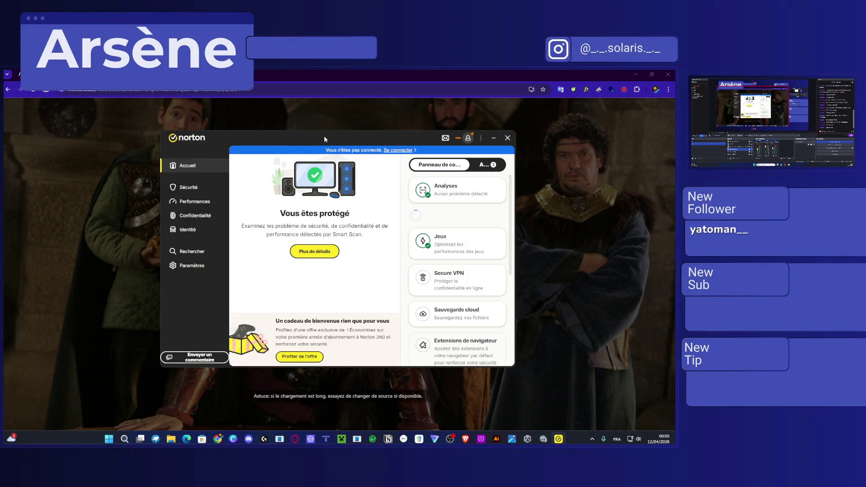
left_click_drag(324, 136, 675, 136)
left_click_drag(784, 86, 771, 83)
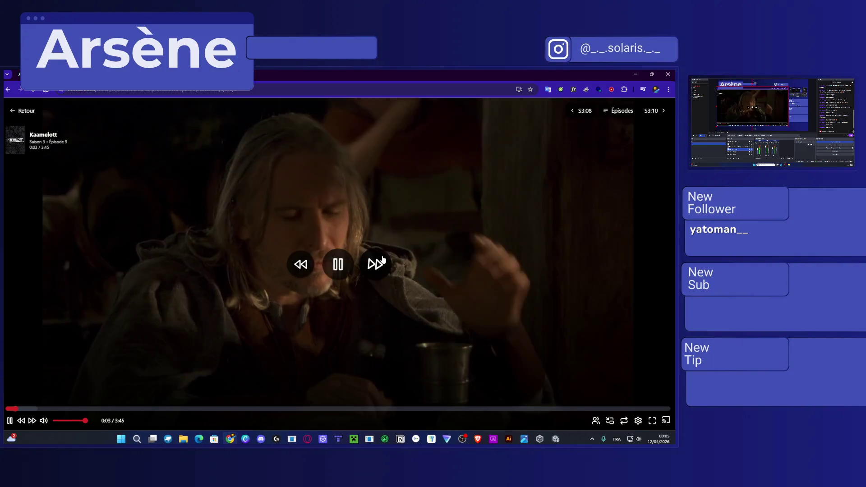
Adjust the system volume, put the episode in fullscreen and raise the player volume
key("XF86AudioLowerVolume")
key("XF86AudioLowerVolume")
key("XF86AudioLowerVolume")
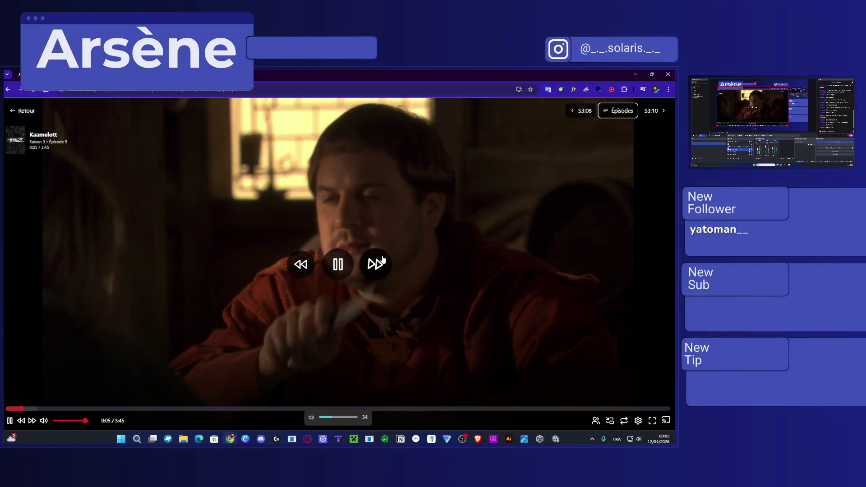
left_click(650, 426)
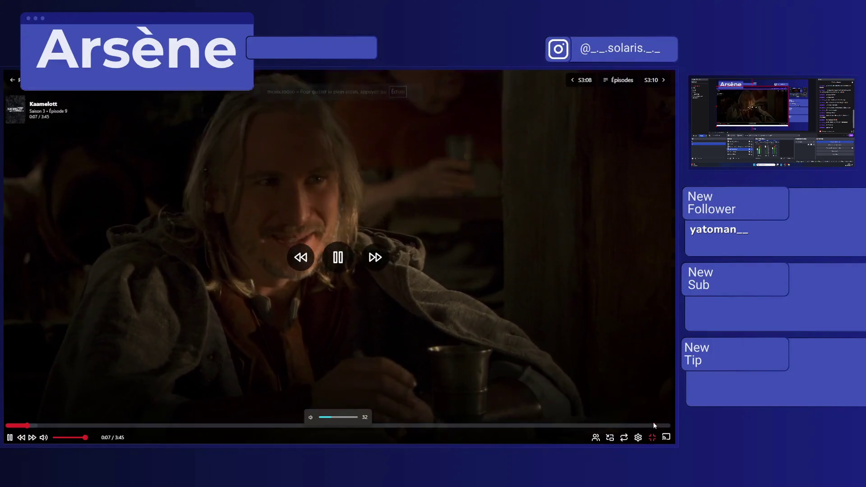
key("Up")
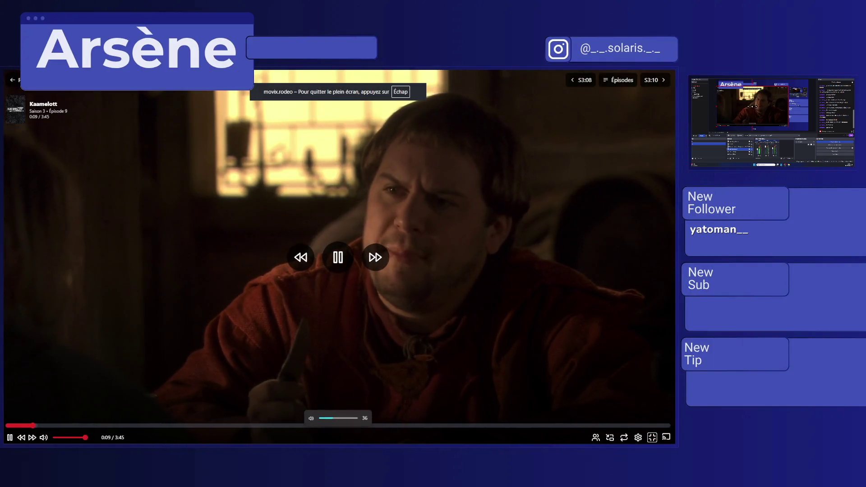
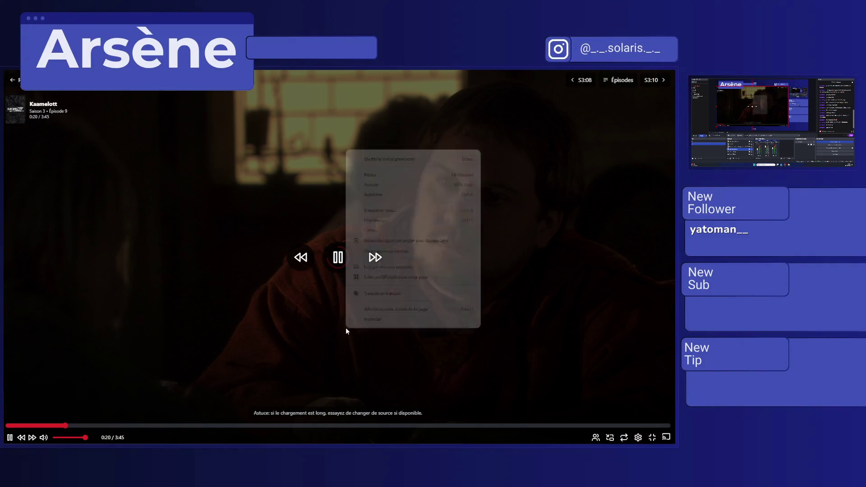
Rewind the Kaamelott episode to 0:00 and play it again
left_click(337, 264)
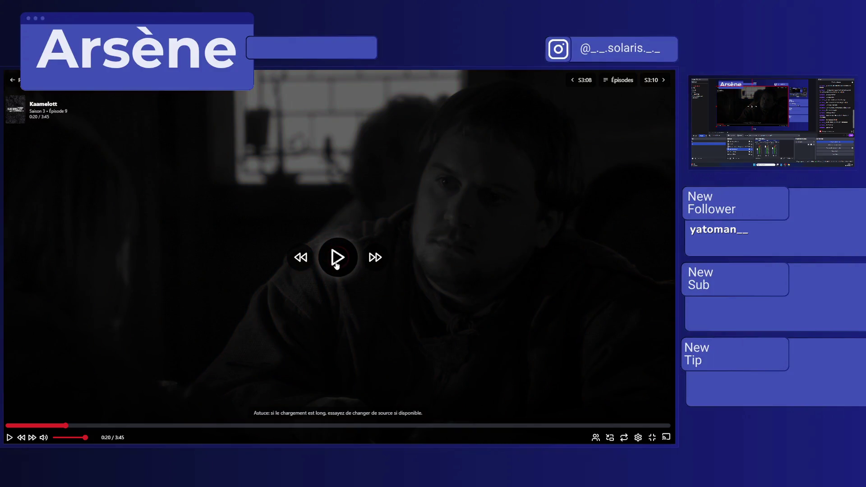
key("Left")
key("Left")
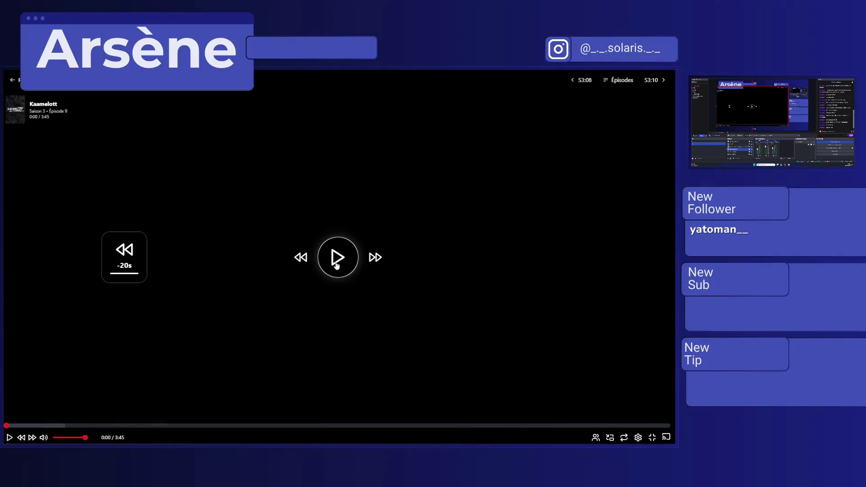
left_click(337, 263)
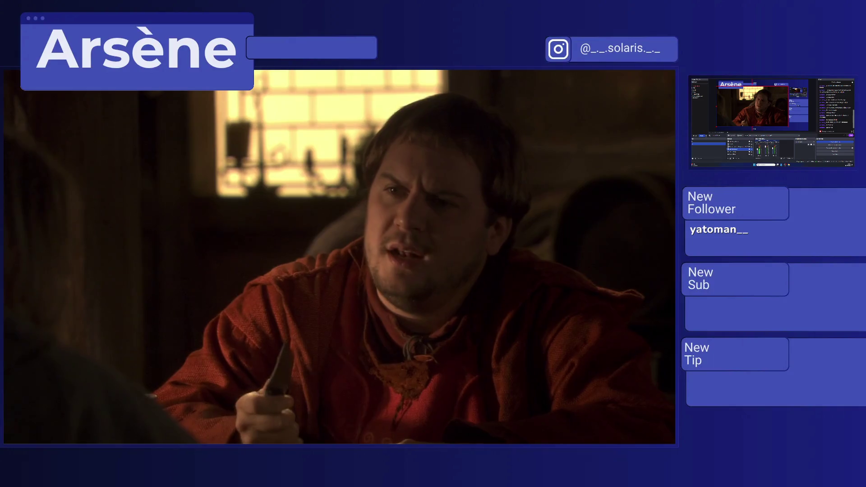
mouse_move(385, 238)
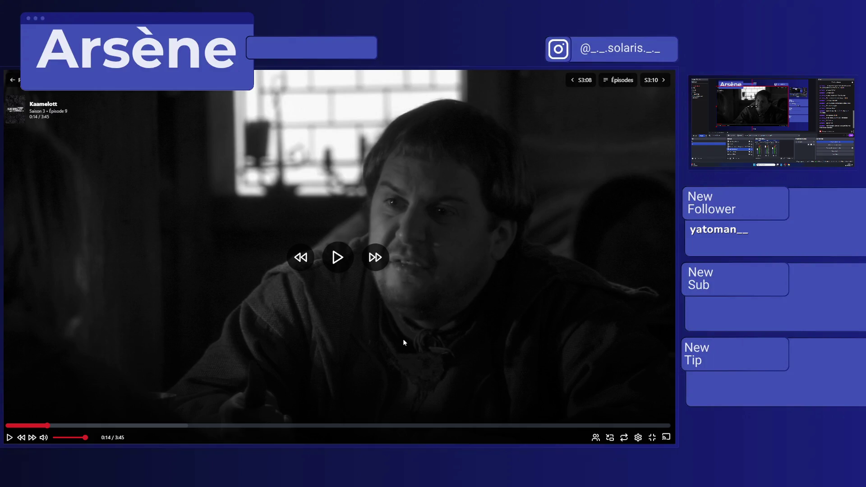
key("space")
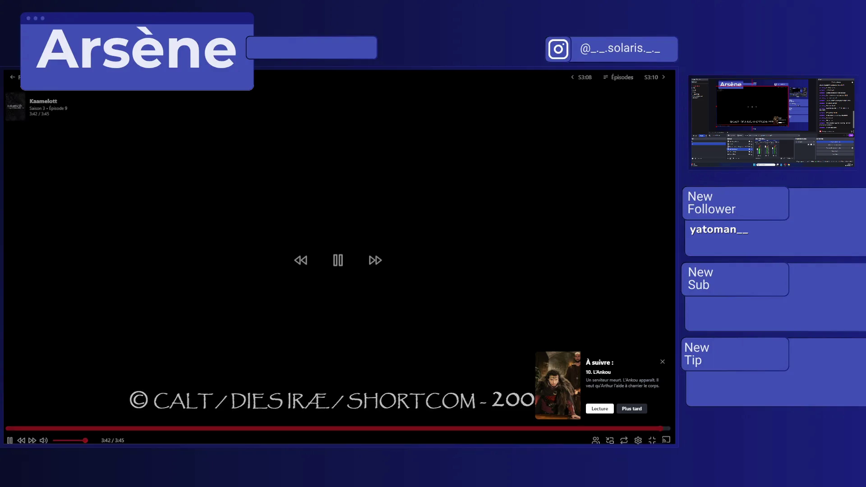
Play the episode to its 3:45 end, exit fullscreen, and switch to the Bradley DJR font tab
left_click(351, 258)
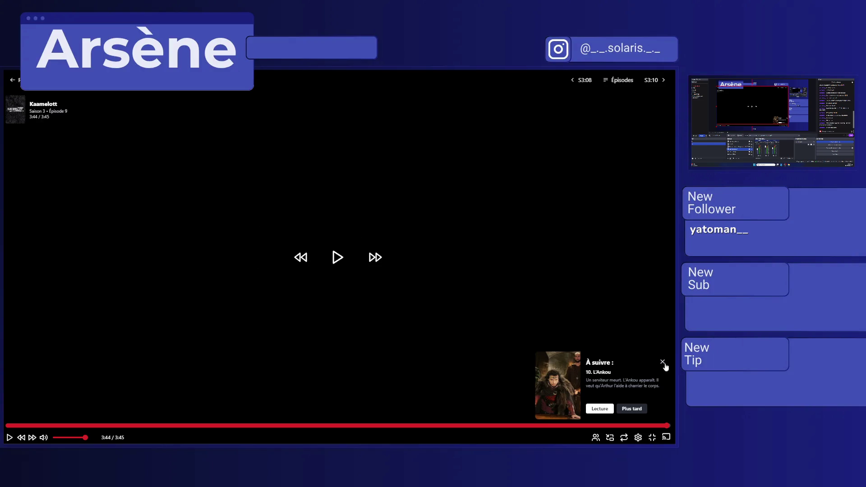
left_click(654, 438)
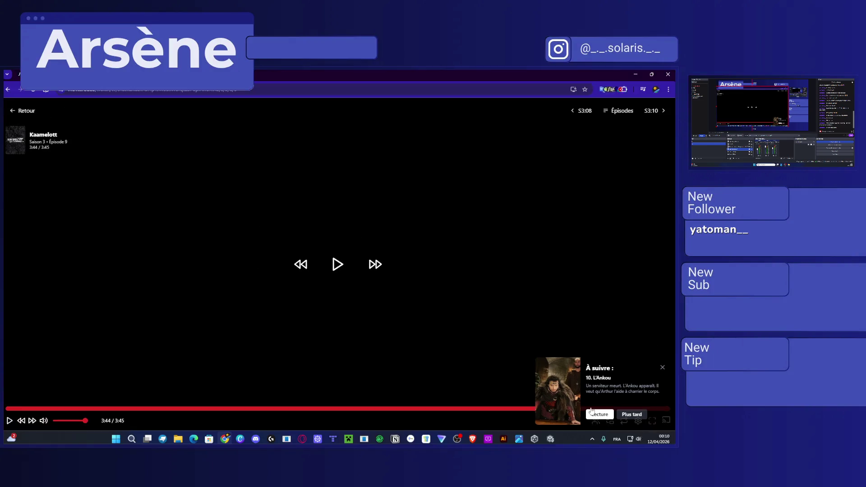
left_click(335, 265)
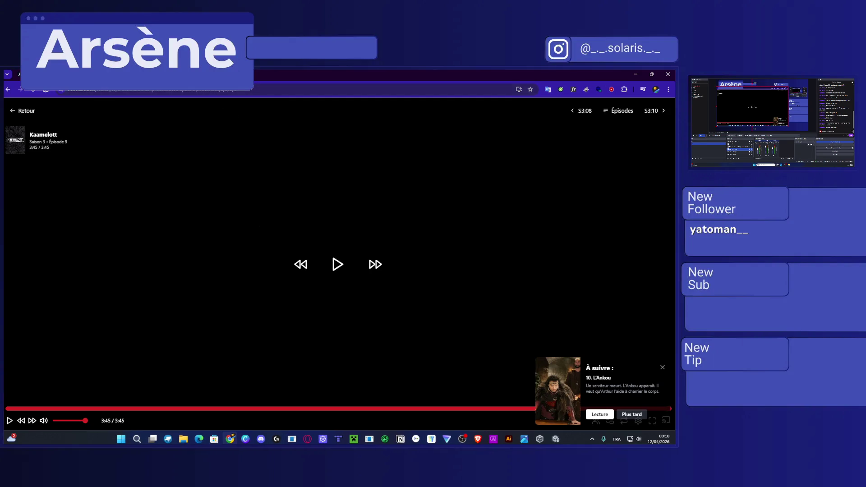
key("ctrl+Tab")
Leave the Bradley DJR page and switch to CrepusculumLogo.aic in Illustrator
key("ctrl+l")
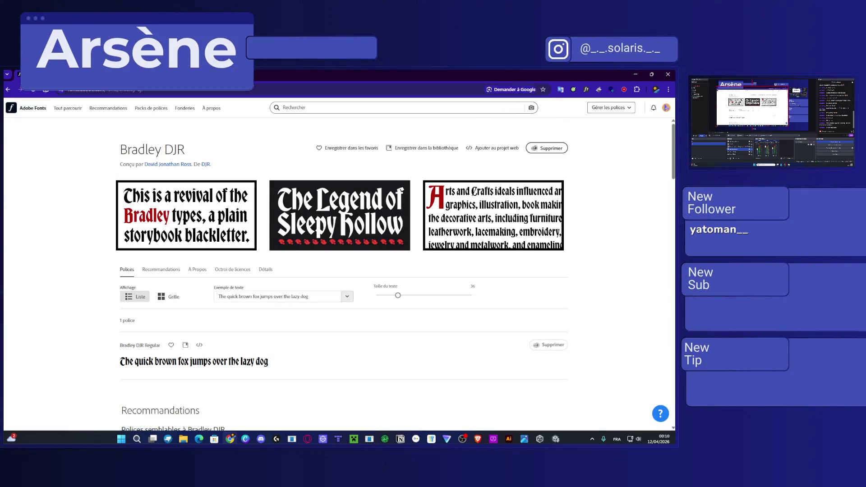
key("alt+Tab")
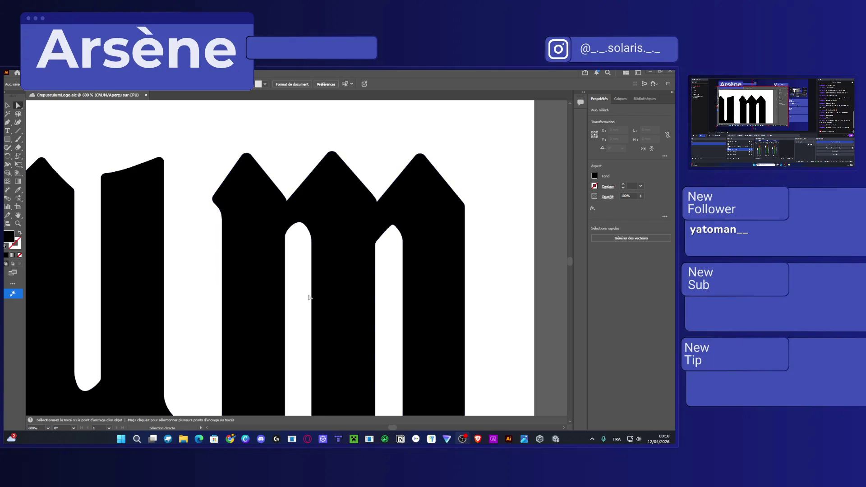
scroll(309, 298, "right", 3)
scroll(309, 296, "left", 4)
scroll(312, 284, "down", 5)
scroll(406, 252, "left", 5)
left_click(473, 221)
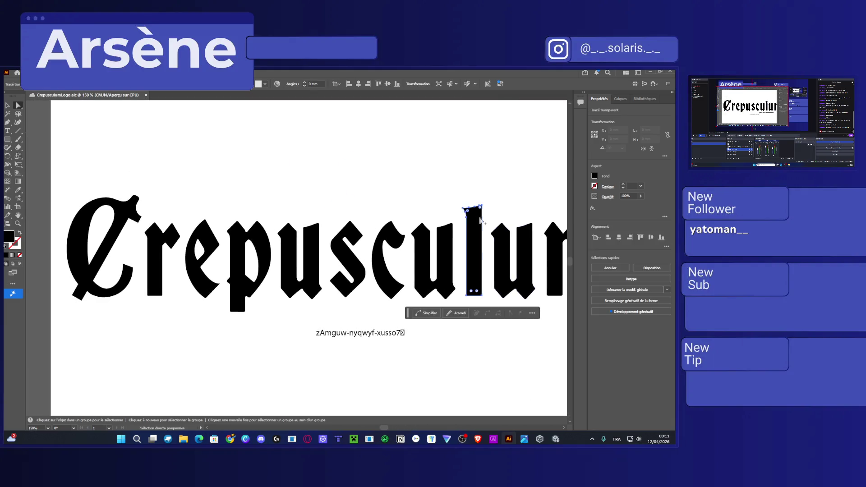
scroll(347, 247, "up", 5)
scroll(307, 209, "up", 1)
left_click(252, 183)
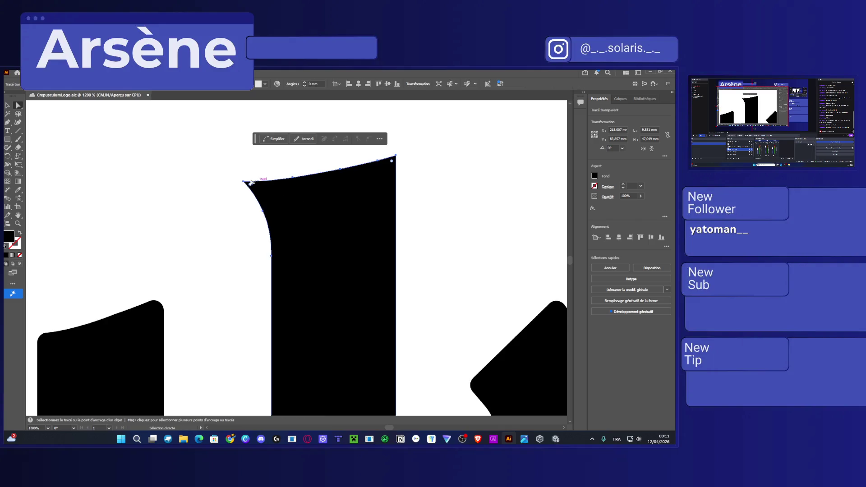
left_click_drag(245, 183, 265, 186)
key("ctrl+z")
mouse_move(219, 169)
left_mouse_down()
mouse_move(314, 251)
mouse_move(276, 221)
left_mouse_up()
mouse_move(233, 170)
left_mouse_down()
mouse_move(280, 239)
mouse_move(271, 234)
left_mouse_up()
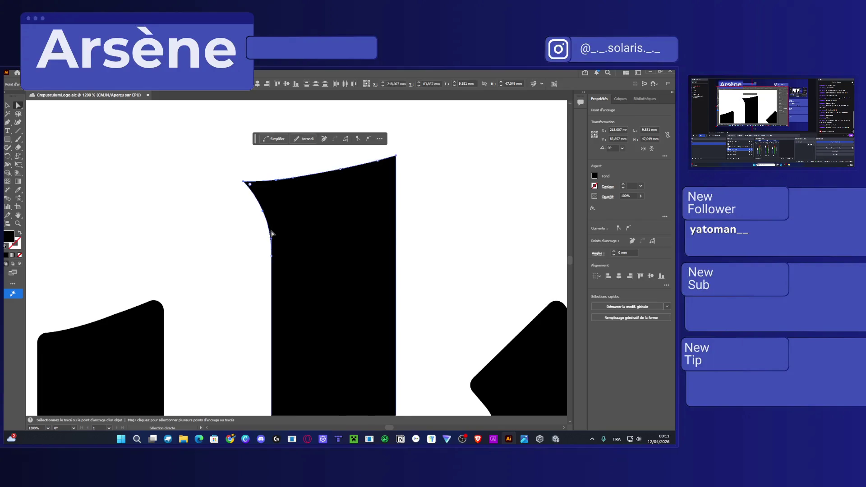
left_click_drag(247, 183, 253, 188)
key("ctrl+z")
left_click(259, 207)
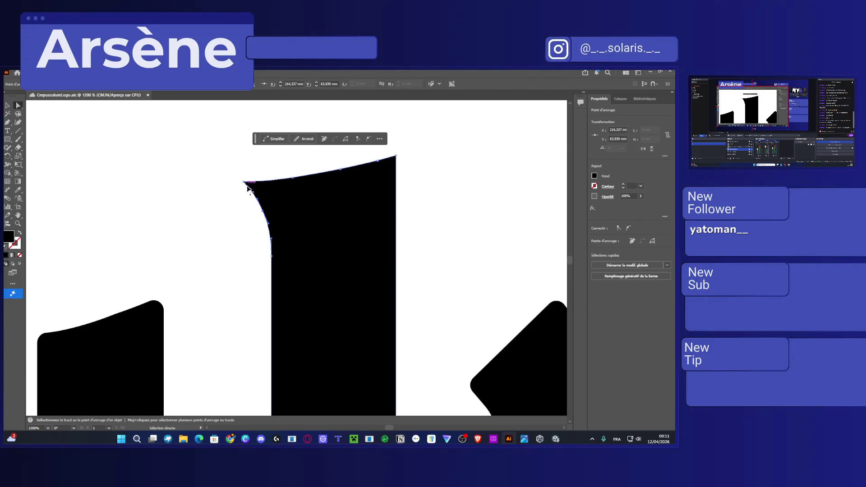
Drag the l stem's top-left anchor and left edge right into a straight edge with a sharp corner
scroll(270, 201, "up", 3)
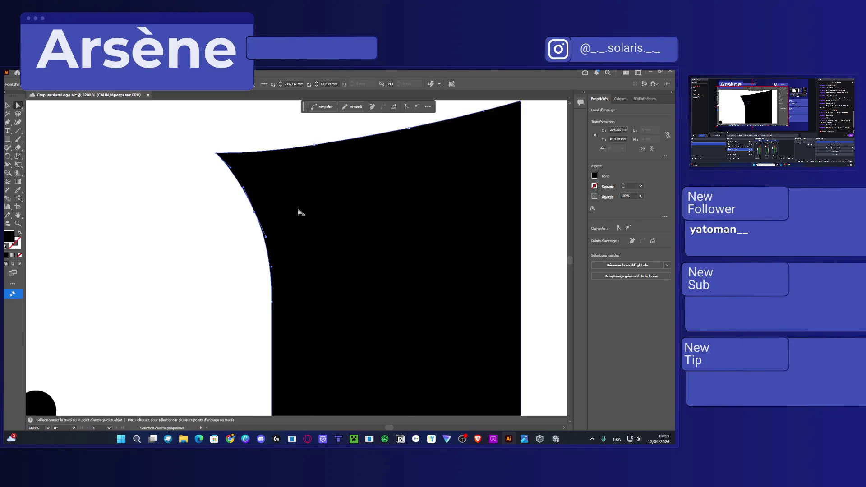
mouse_move(188, 137)
left_mouse_down()
mouse_move(238, 169)
mouse_move(243, 214)
mouse_move(248, 135)
mouse_move(239, 135)
mouse_move(282, 136)
mouse_move(277, 131)
left_mouse_up()
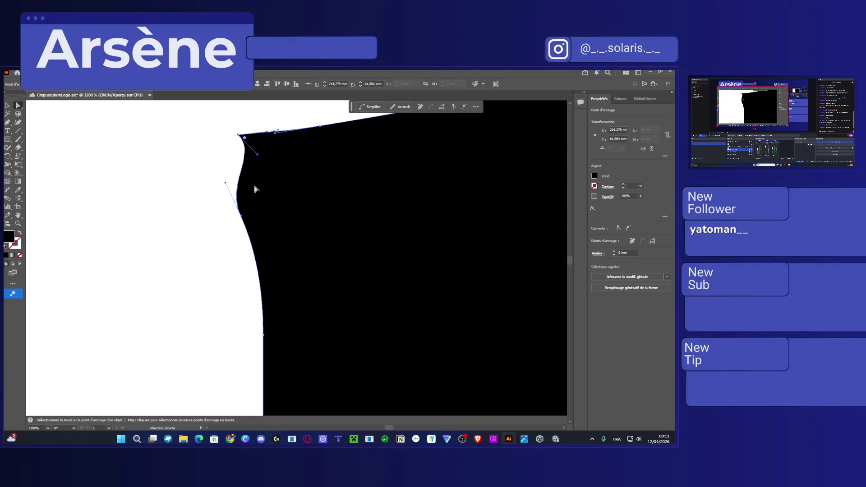
left_click_drag(240, 170, 238, 173)
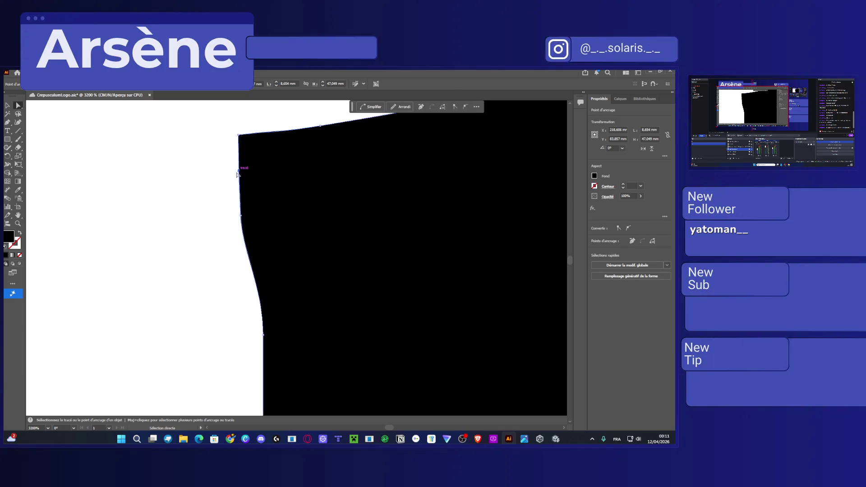
scroll(252, 219, "right", 1)
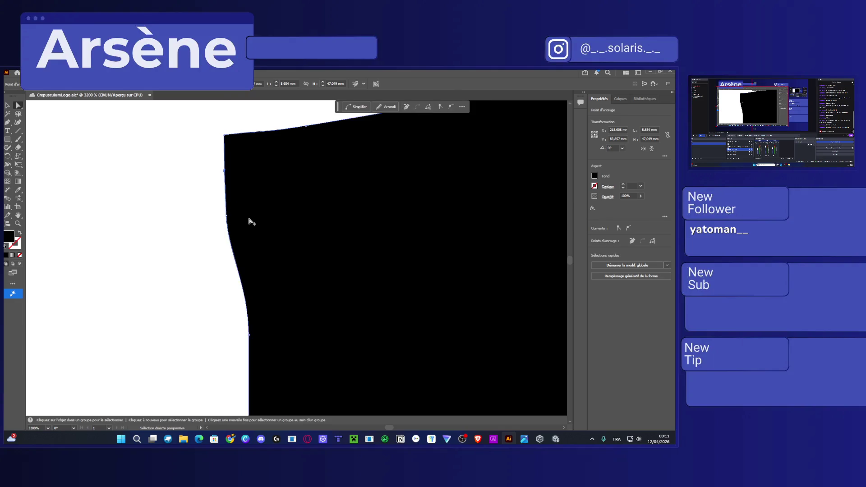
left_click(225, 134)
mouse_move(226, 137)
left_mouse_down()
mouse_move(258, 136)
mouse_move(237, 135)
left_mouse_up()
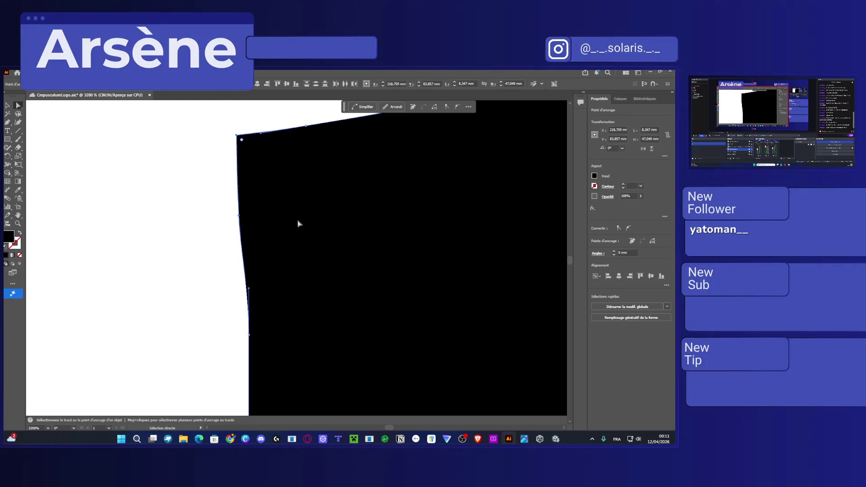
left_click_drag(238, 218, 249, 218)
scroll(251, 216, "down", 2)
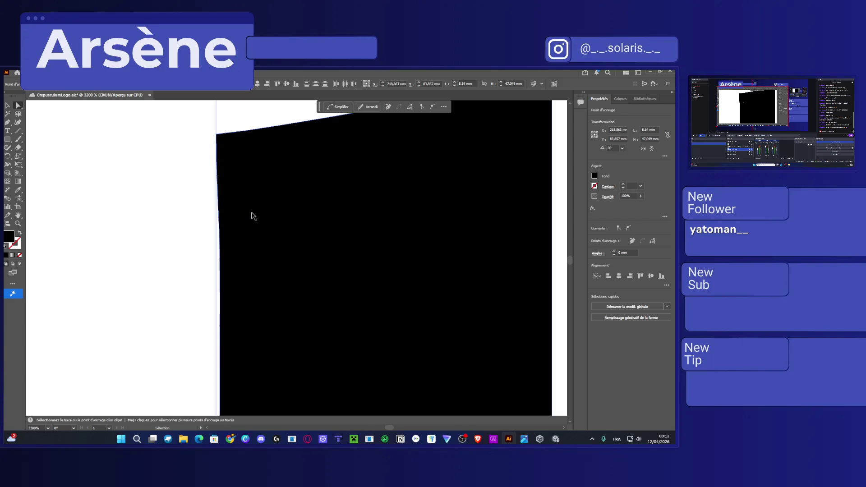
scroll(244, 219, "down", 5)
Deselect everything and save the Crepusculum logo document
key("ctrl+shift+a")
scroll(302, 198, "down", 5)
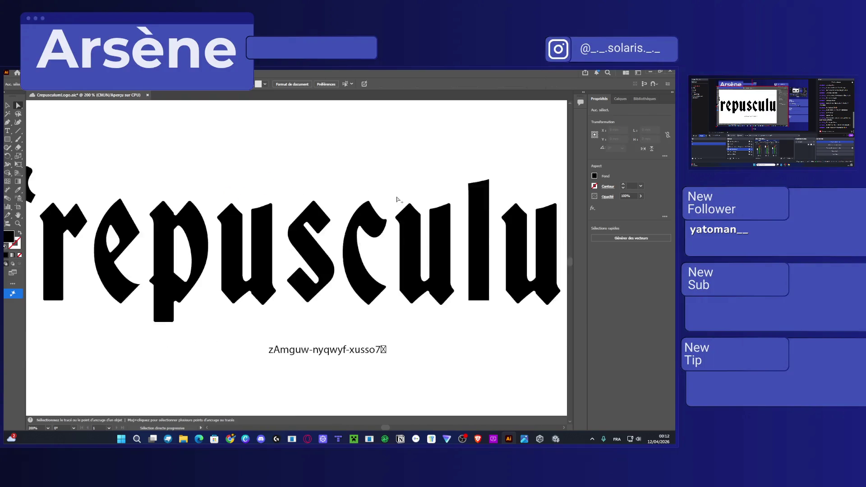
key("ctrl+s")
key("a")
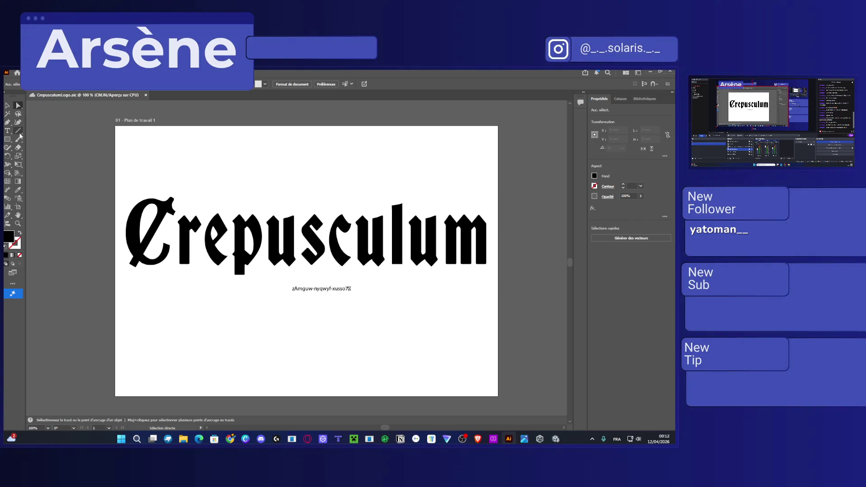
Bring up the Line Segment options set to 35.278 mm length at 45°
left_click(7, 122)
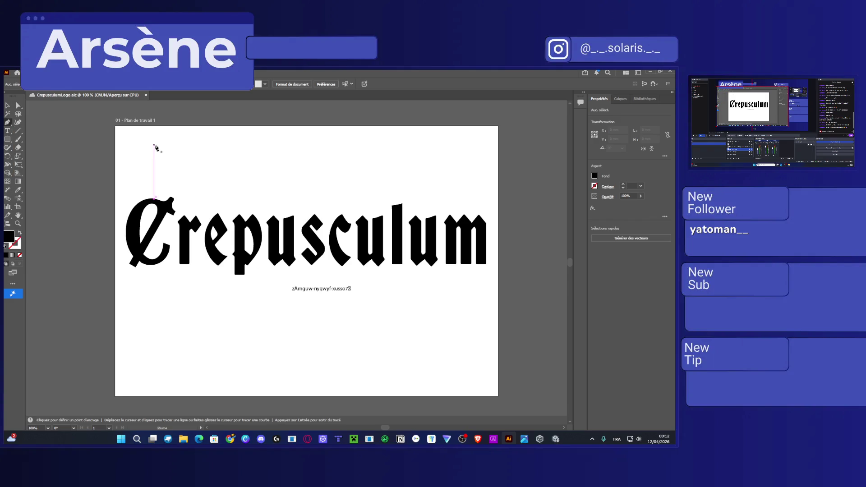
scroll(313, 205, "up", 1)
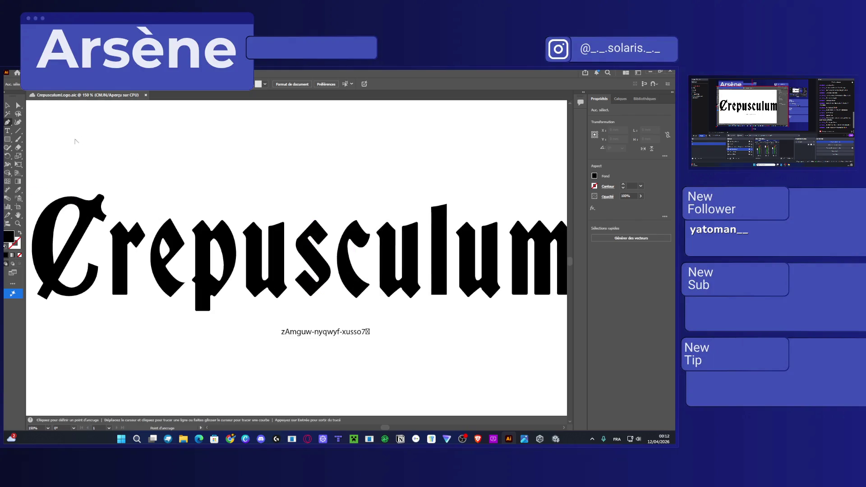
left_click(18, 131)
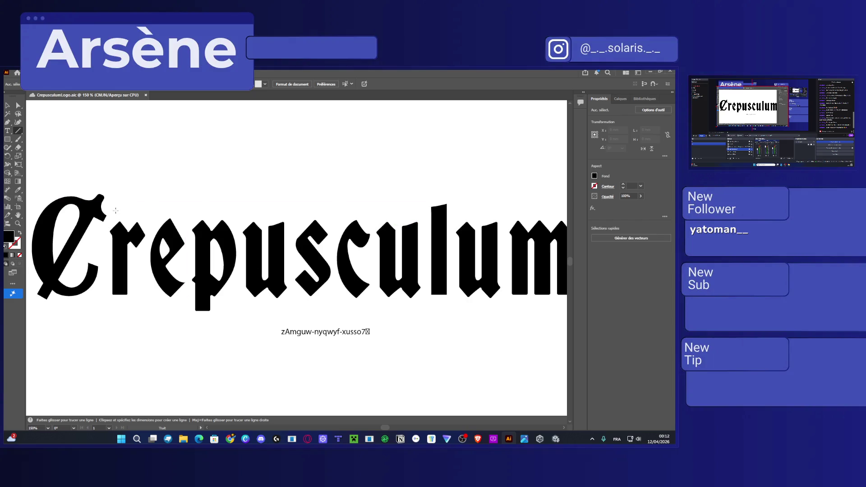
left_click(284, 213)
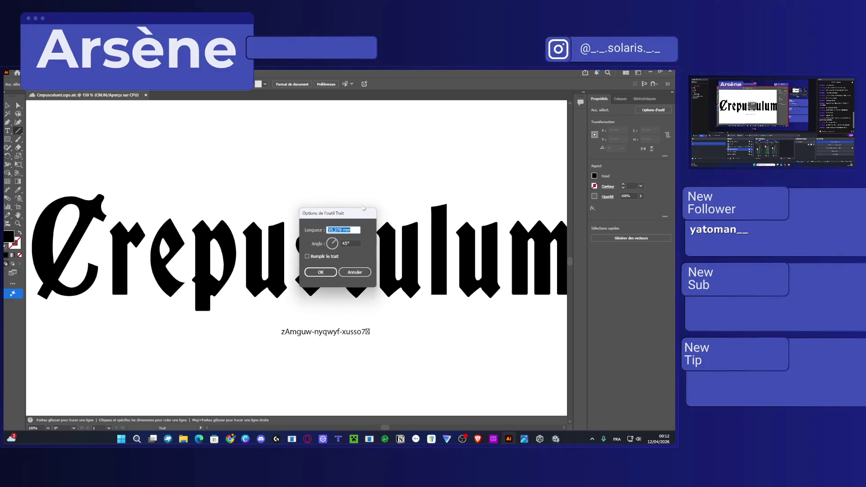
Delete the test 45° line and draw a horizontal Pen line above the word
left_click(332, 270)
key("Delete")
key("p")
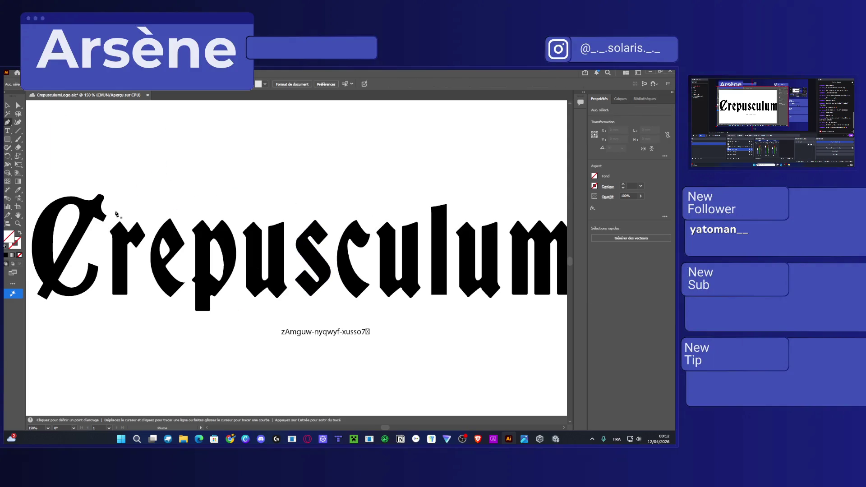
left_click(110, 204)
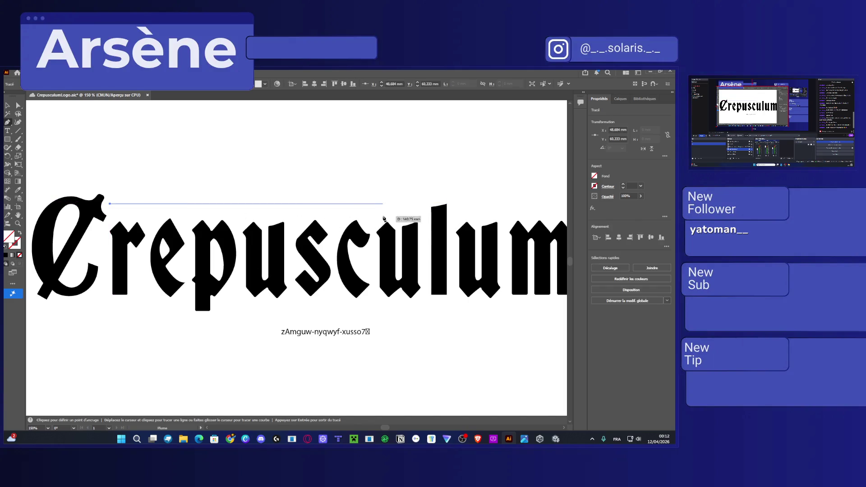
left_click(426, 204)
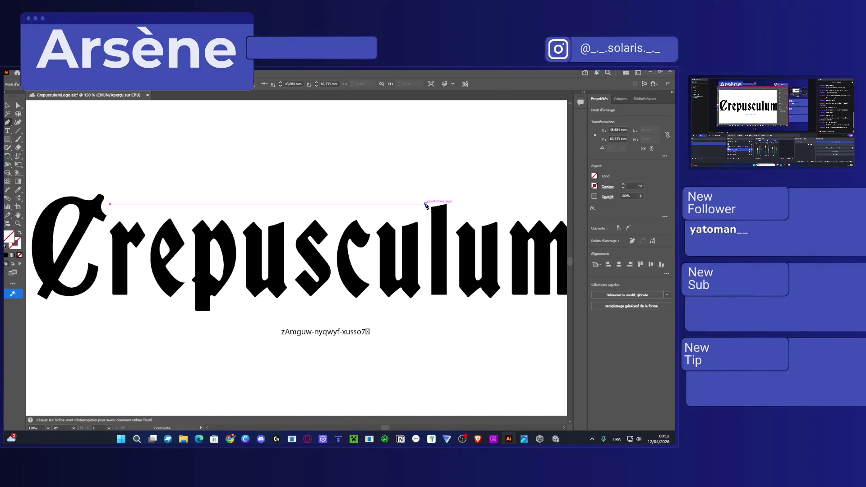
key("Return")
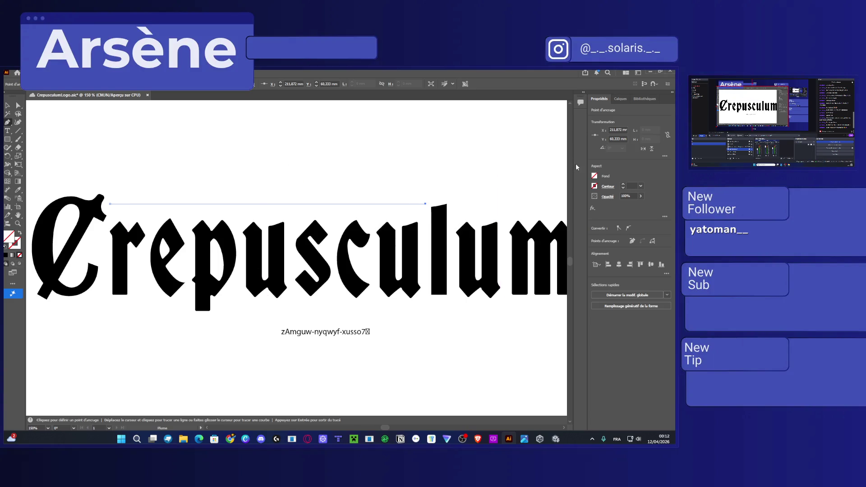
Select the new line and lower its right end slightly
left_click(18, 105)
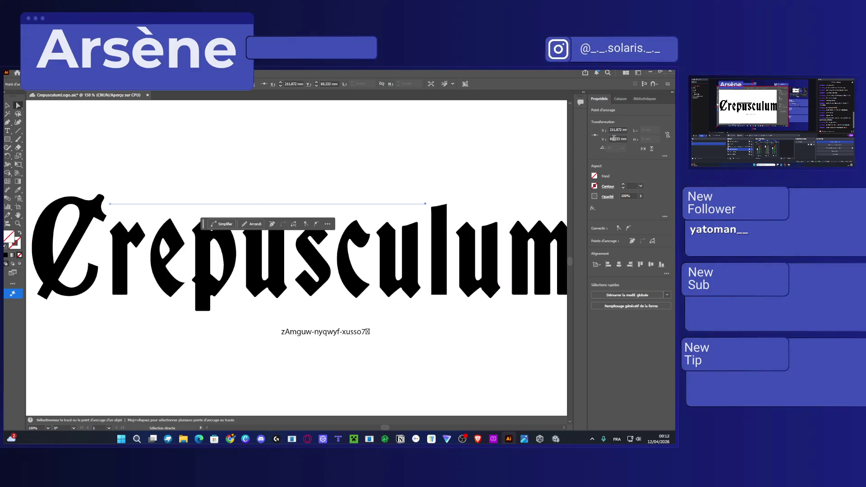
left_click(8, 104)
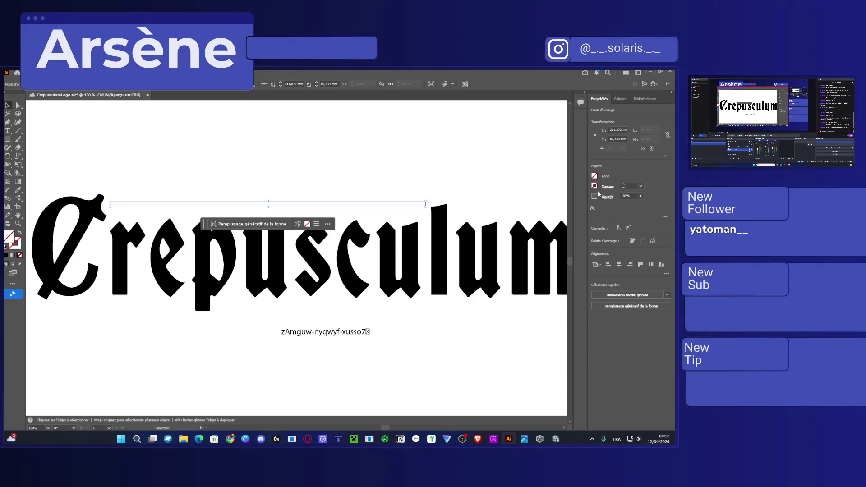
scroll(624, 186, "up", 8)
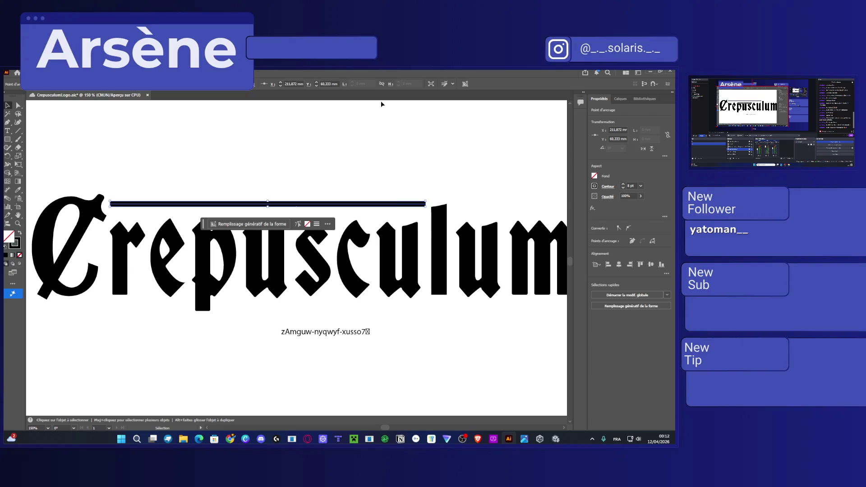
left_click_drag(426, 204, 425, 211)
Save, then raise the bar's right anchor until the bar is level
key("ctrl+s")
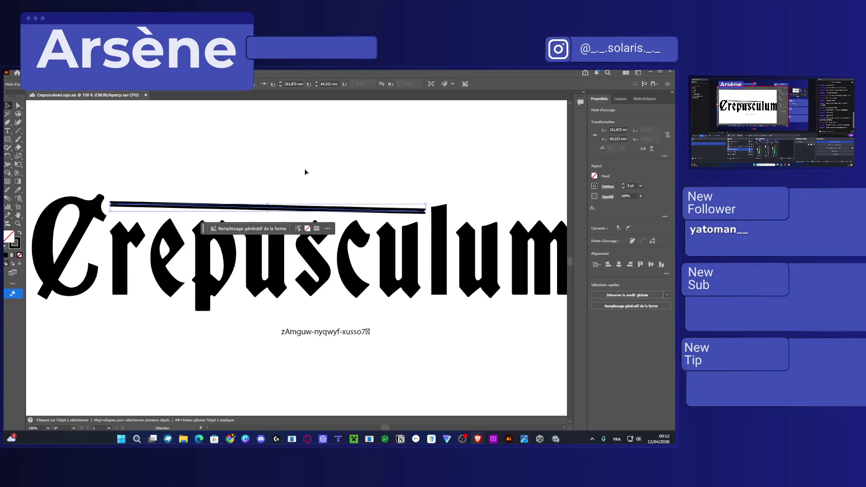
key("a")
key("Up")
key("Up")
key("Up")
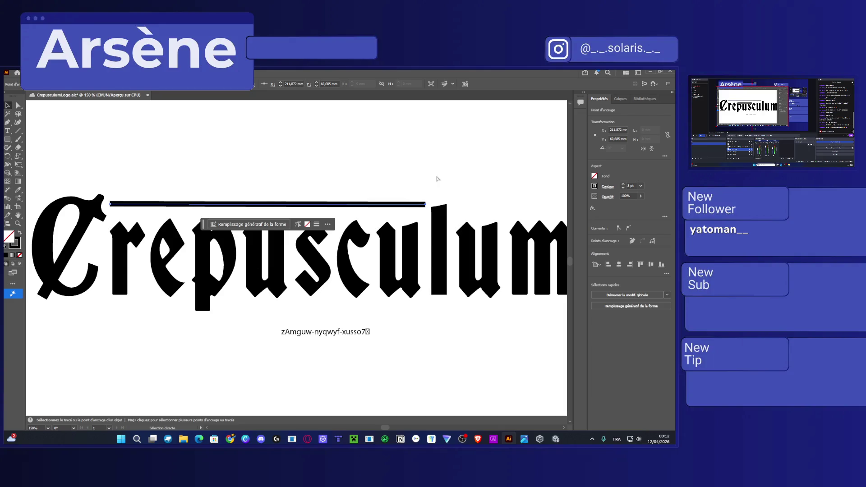
Nudge the bar with the arrow keys so it sits just above the letters
key("v")
left_click(391, 166)
left_click(277, 205)
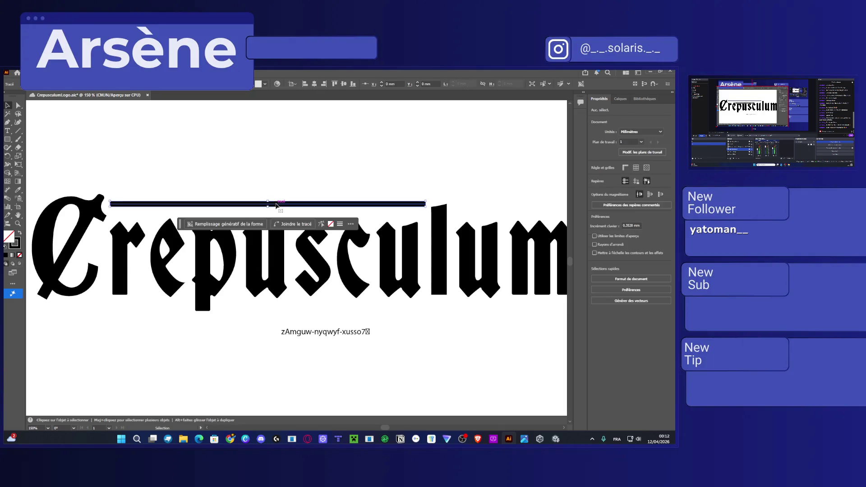
left_click(277, 206)
key("Down")
key("Down")
key("Down")
key("Down")
key("Down")
key("Down")
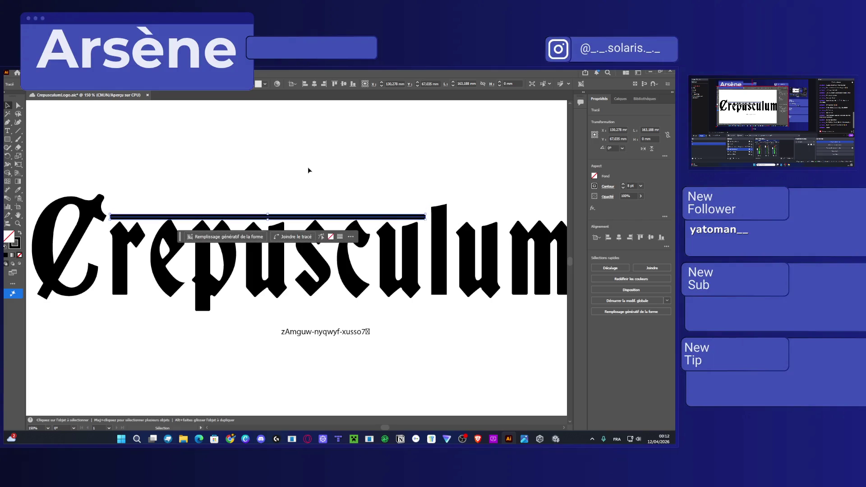
key("Up")
key("Up")
key("Up")
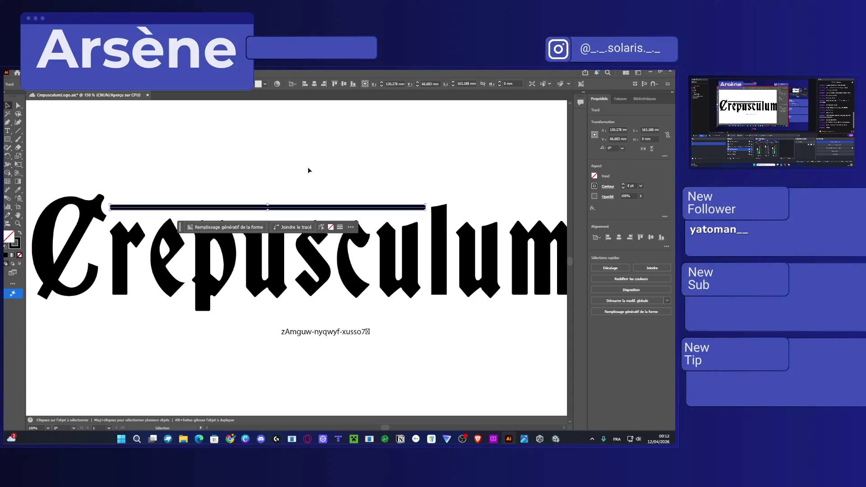
key("Up")
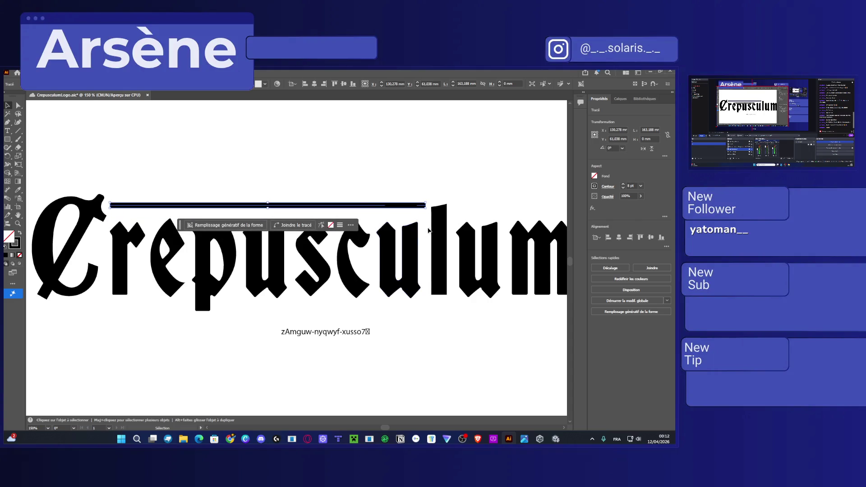
left_click(442, 223)
scroll(325, 220, "right", 5)
Inside the lettering group, drag the l stem's top edge up to meet the 8 pt bar
scroll(324, 219, "up", 4)
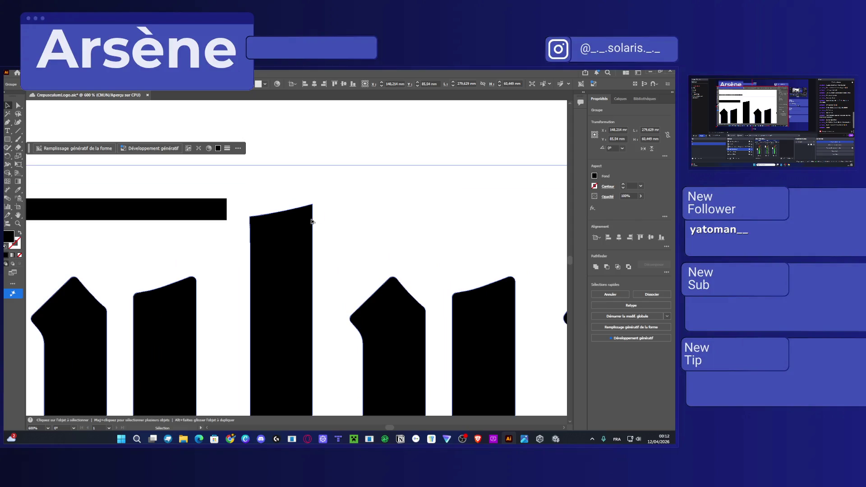
scroll(298, 230, "up", 1)
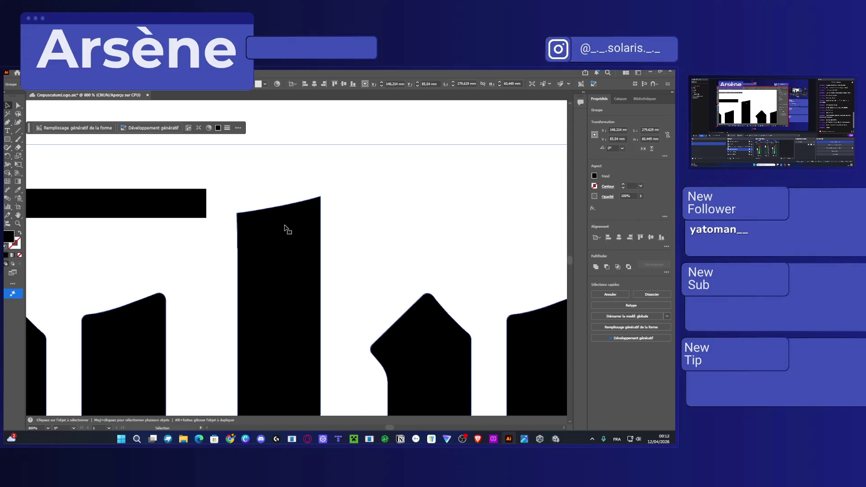
double_click(285, 228)
left_click(277, 245)
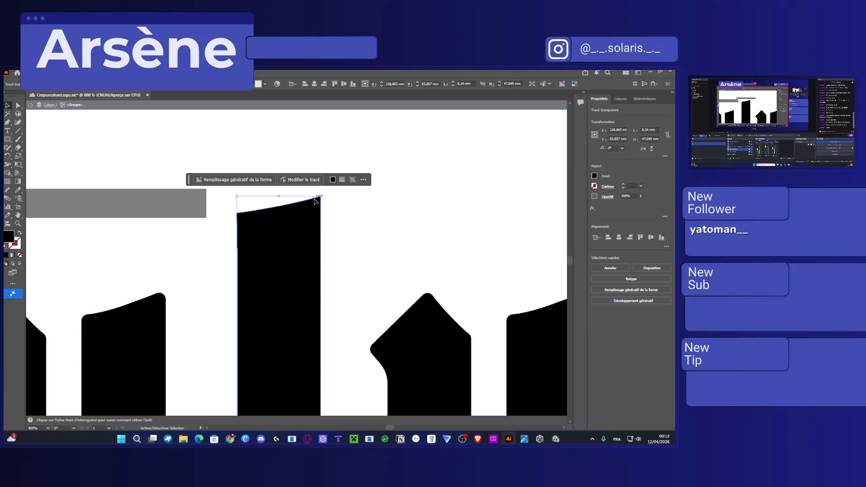
mouse_move(315, 201)
left_mouse_down()
mouse_move(285, 180)
mouse_move(283, 123)
left_mouse_up()
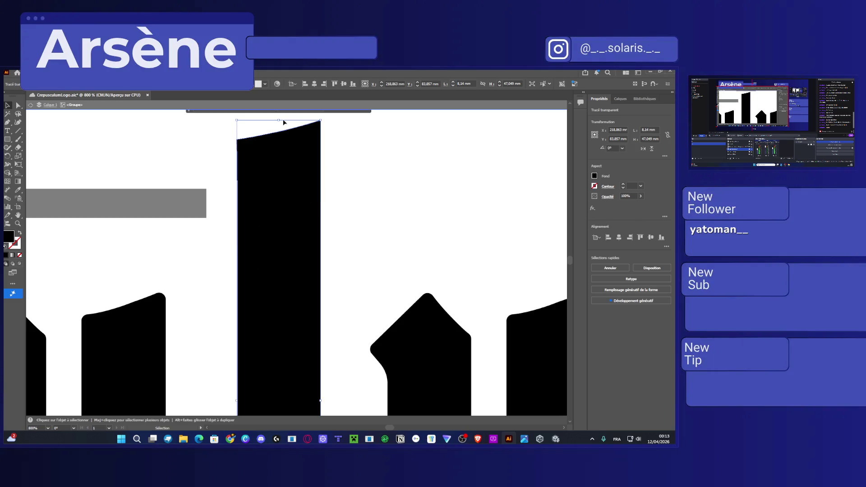
scroll(289, 246, "down", 5)
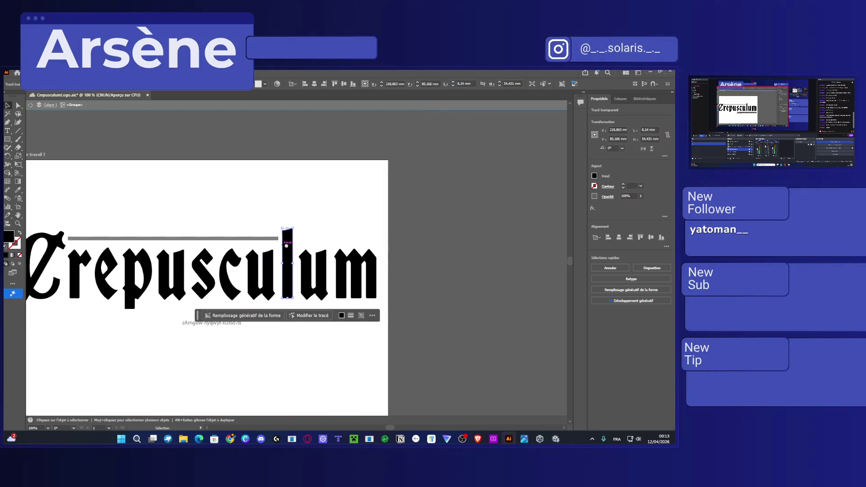
left_click(305, 242)
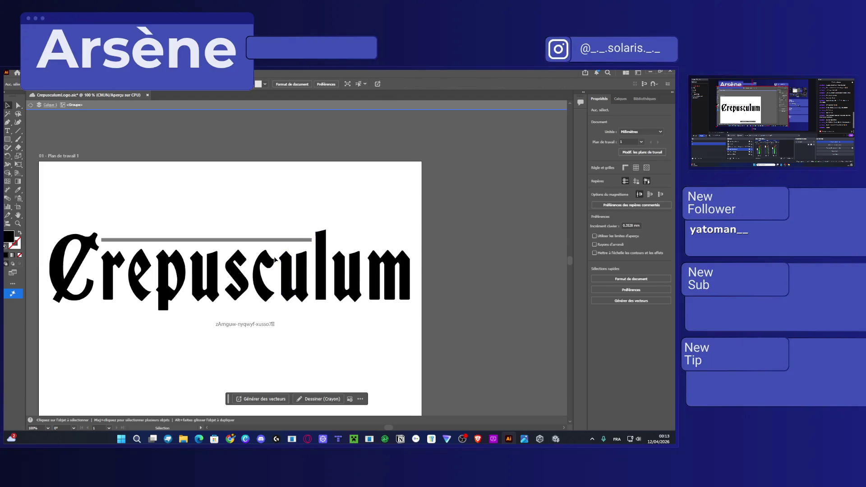
Pull the bar's right end left to about 160,66 mm wide, then check its left end
scroll(274, 257, "up", 4)
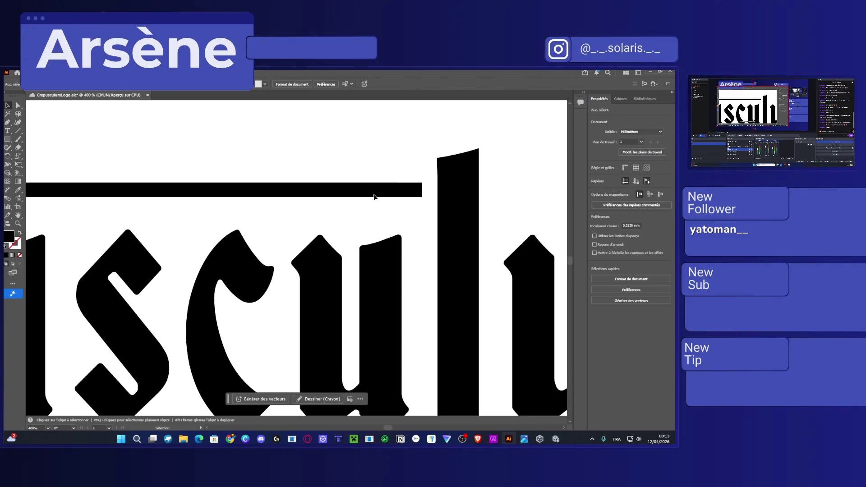
left_click(377, 189)
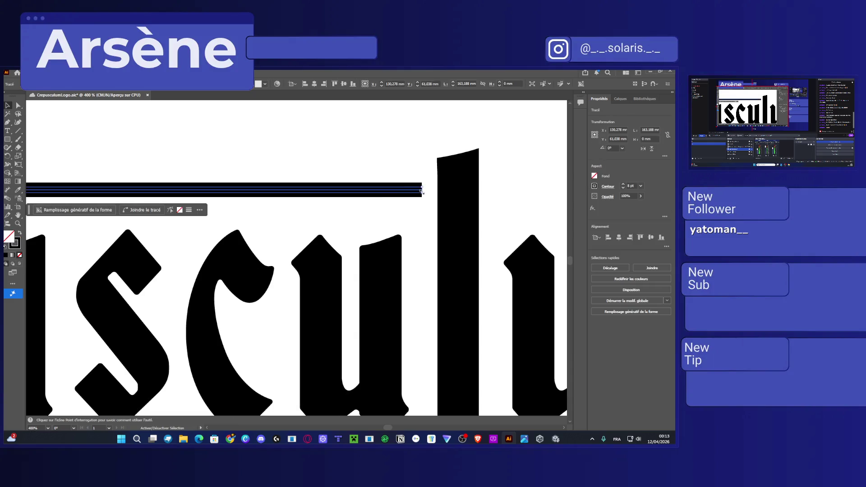
left_click_drag(423, 190, 409, 190)
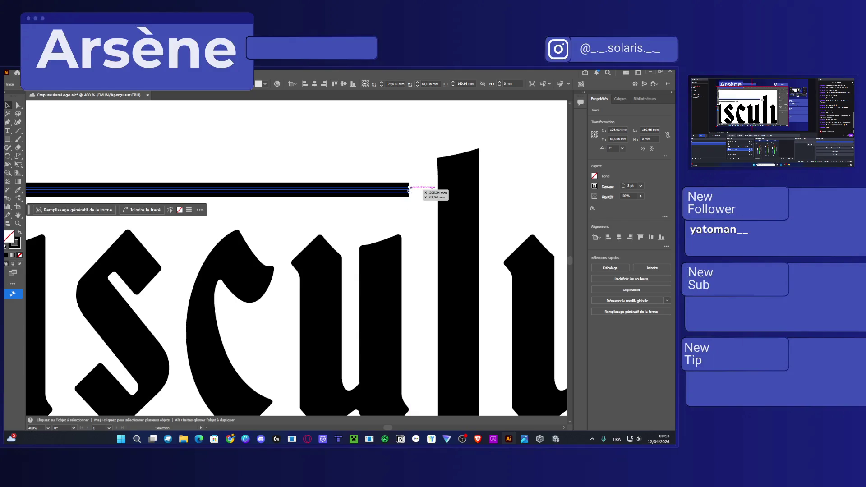
scroll(296, 257, "left", 10)
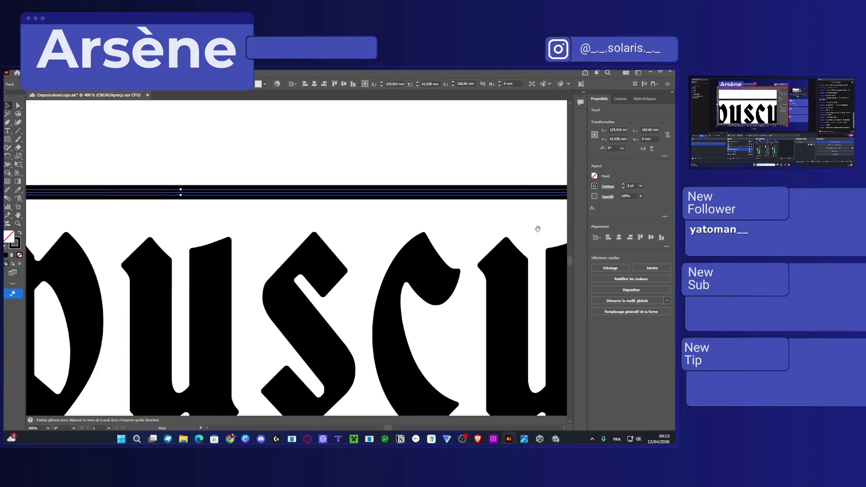
left_click_drag(228, 232, 454, 221)
scroll(280, 187, "up", 3)
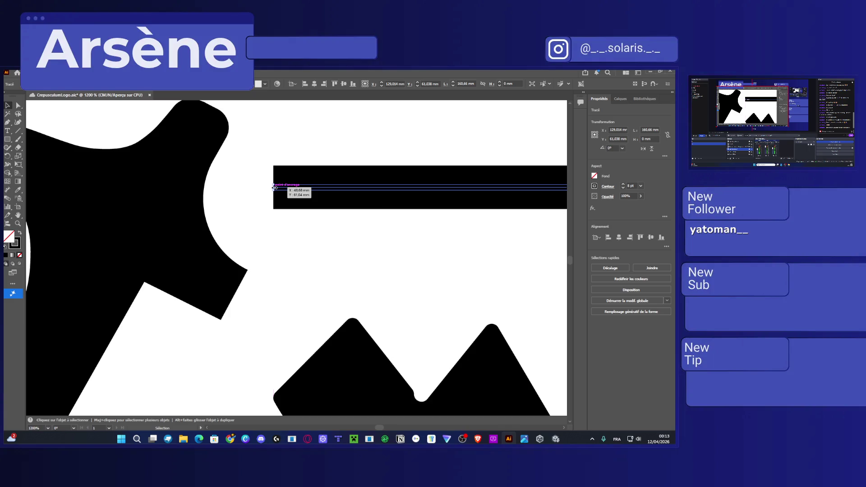
scroll(274, 187, "up", 2)
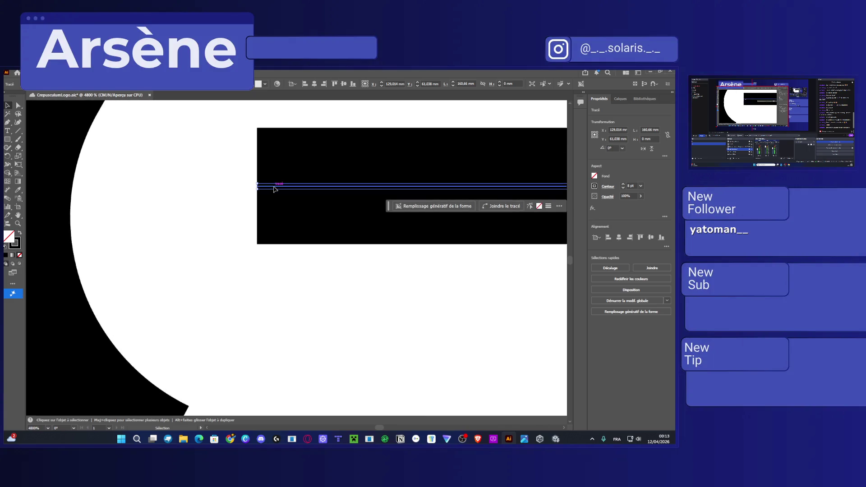
scroll(274, 188, "down", 2)
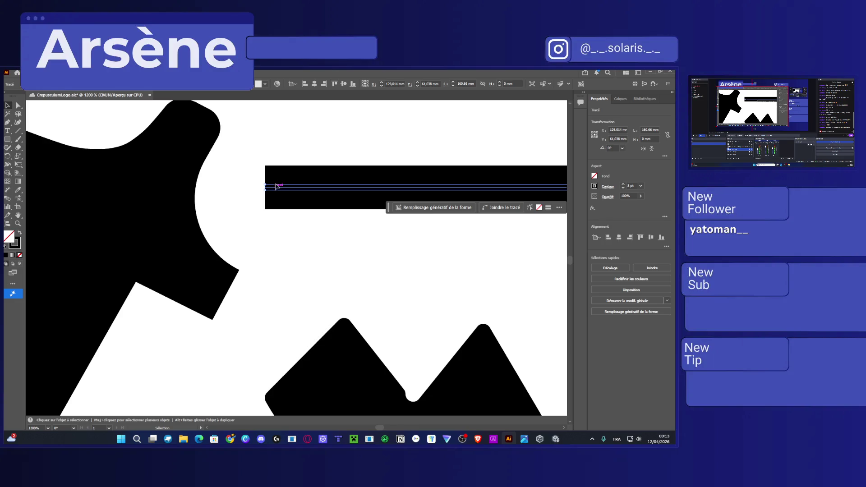
left_click(53, 72)
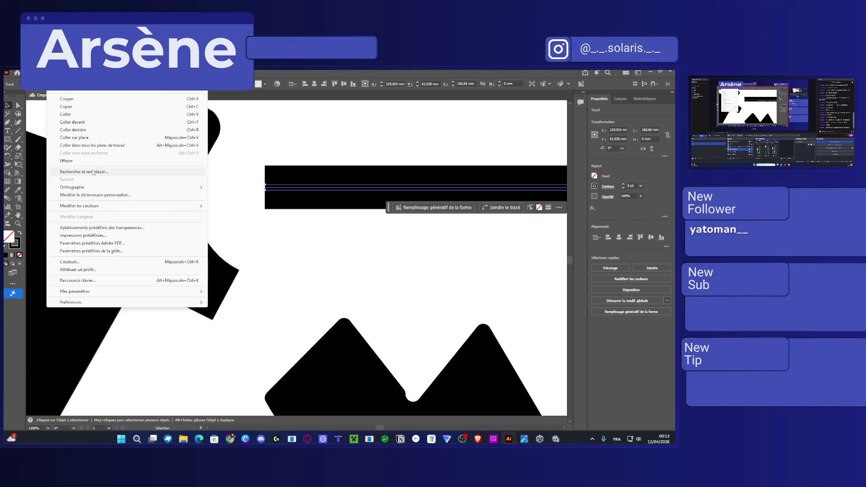
Outline the bar's stroke so it becomes a filled shape
mouse_move(73, 73)
mouse_move(135, 269)
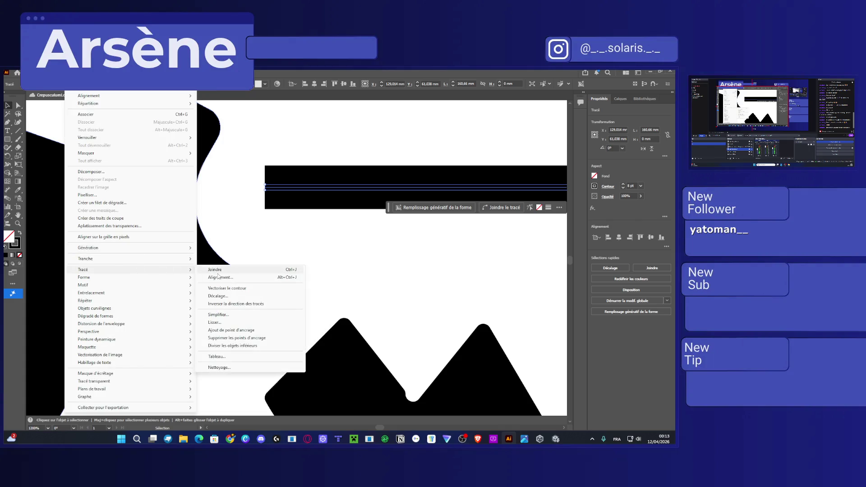
left_click(228, 289)
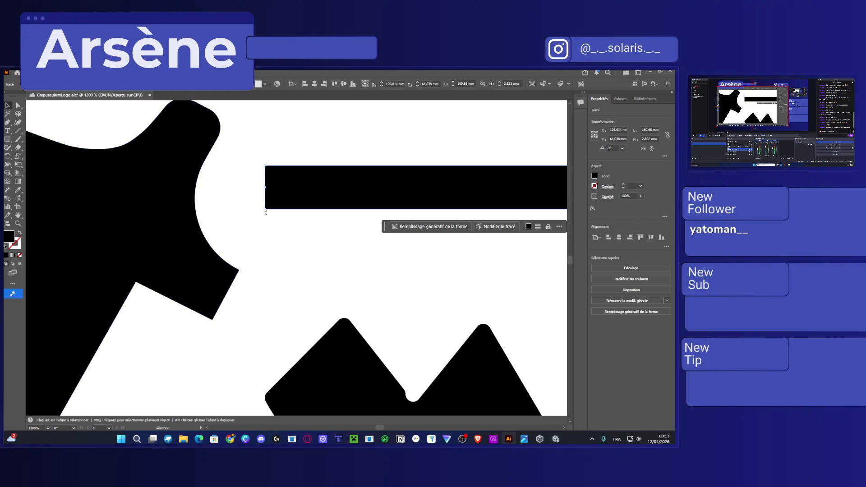
Select the bar's left-edge anchors and round those corners fully with the live-corner widget
key("a")
scroll(280, 189, "left", 1)
scroll(282, 194, "up", 1)
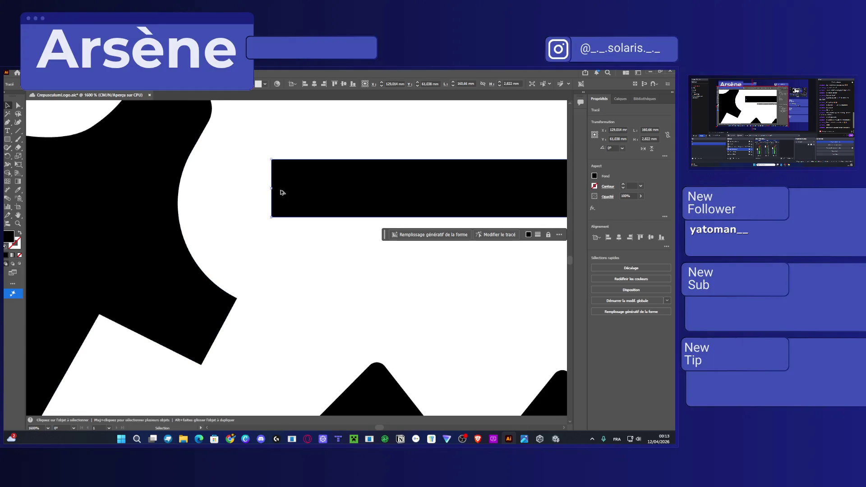
key("a")
key("v")
key("a")
left_click_drag(255, 136, 289, 223)
left_click_drag(277, 168, 346, 205)
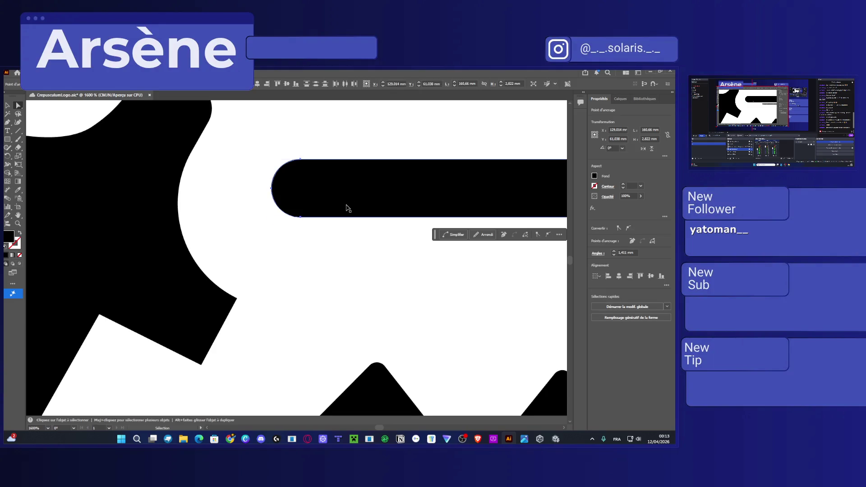
Reduce the bar's left-end corner radius to about 0.95 mm
scroll(347, 205, "right", 1)
scroll(347, 204, "down", 4)
scroll(406, 218, "right", 8)
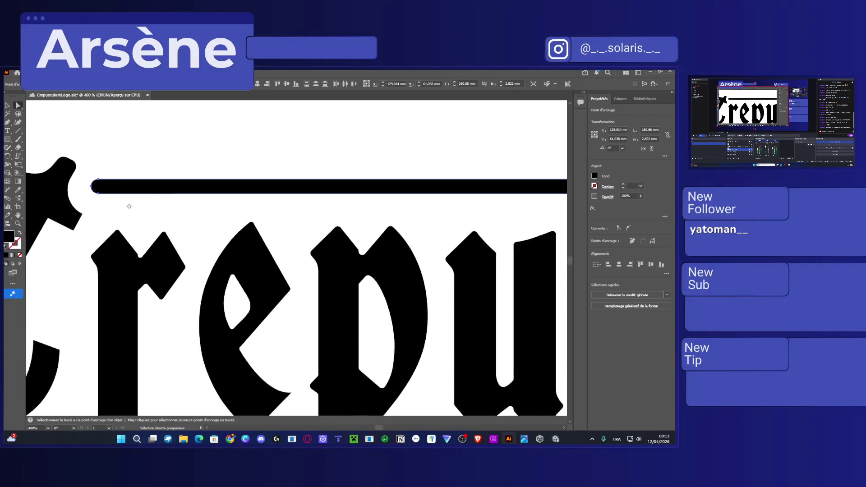
scroll(437, 220, "left", 8)
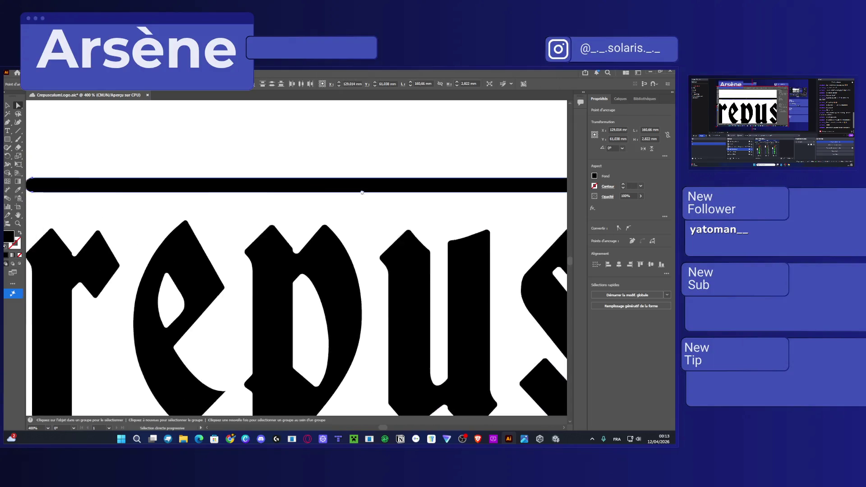
scroll(326, 203, "up", 3)
left_click(325, 203)
mouse_move(325, 204)
left_mouse_down()
mouse_move(319, 196)
mouse_move(330, 195)
left_mouse_up()
scroll(338, 202, "down", 5)
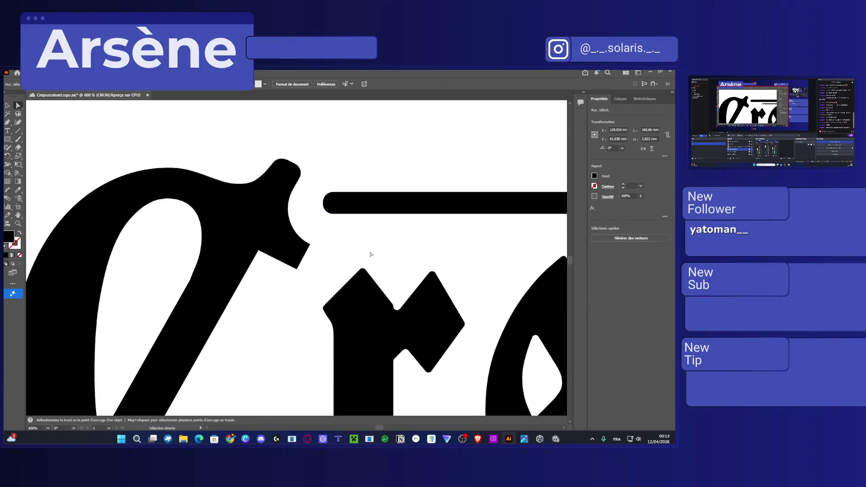
scroll(377, 247, "down", 3)
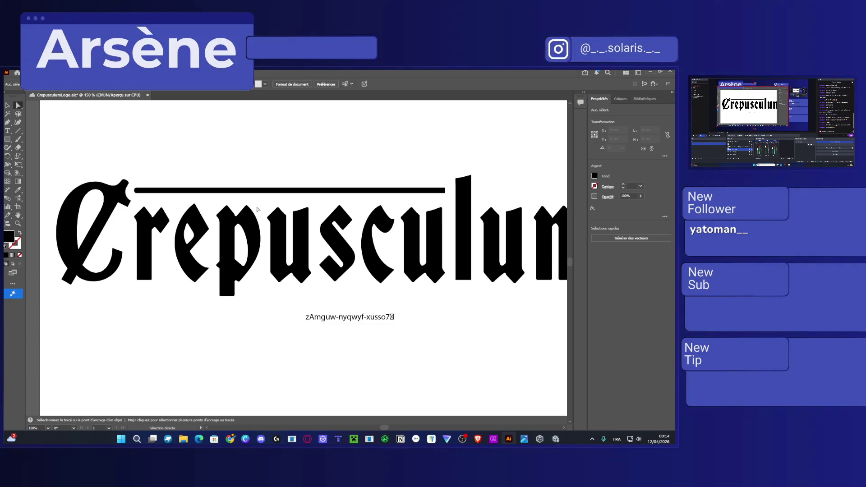
Delete the stray text line and draw a roughly 165 mm black circle over the lettering
left_click(384, 316)
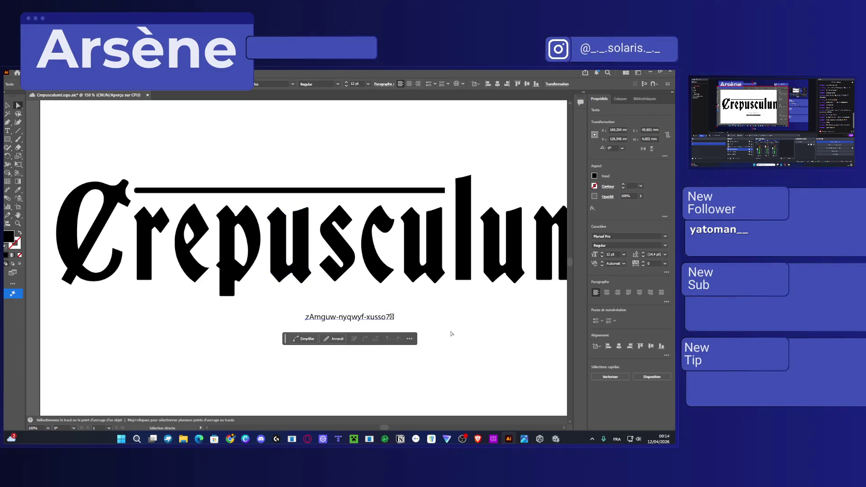
key("Delete")
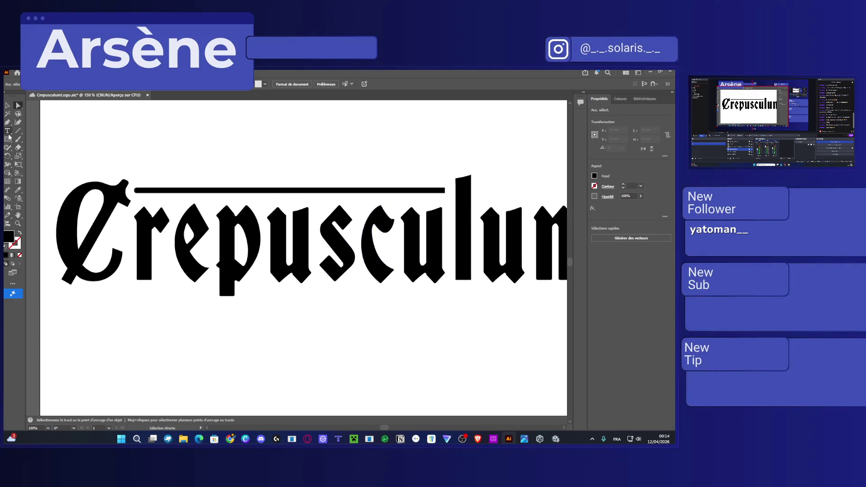
left_click_drag(9, 140, 36, 156)
mouse_move(234, 193)
left_mouse_down()
mouse_move(346, 111)
mouse_move(328, 189)
mouse_move(288, 283)
mouse_move(313, 313)
left_mouse_up()
key("ctrl+minus")
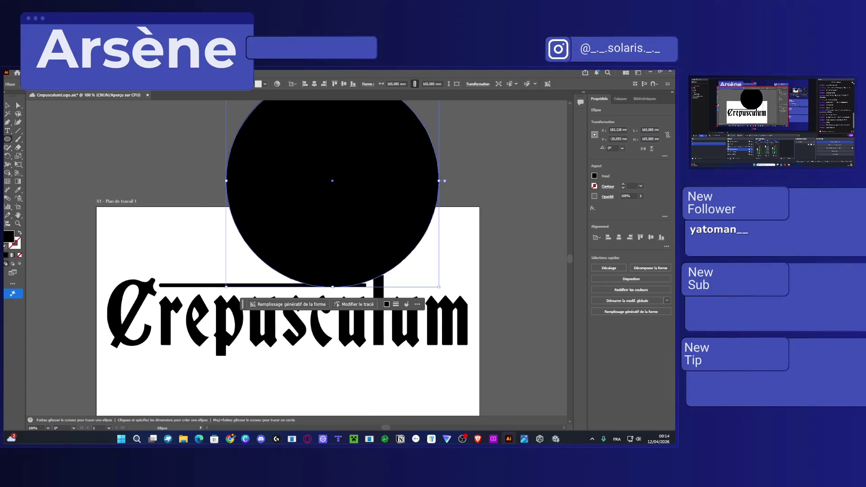
Move the black circle over the lettering, scale it to about 112 mm and centre it on the bar
left_click(18, 106)
mouse_move(378, 186)
left_mouse_down()
mouse_move(278, 295)
mouse_move(297, 288)
left_mouse_up()
left_click(7, 105)
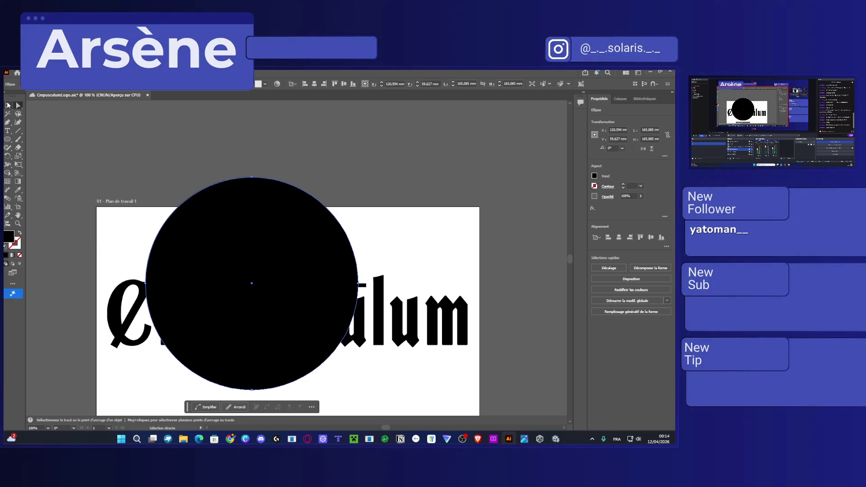
mouse_move(355, 176)
left_mouse_down()
mouse_move(365, 180)
mouse_move(289, 239)
left_mouse_up()
key("ctrl+z")
left_click_drag(359, 176, 292, 244)
left_click_drag(256, 307, 304, 275)
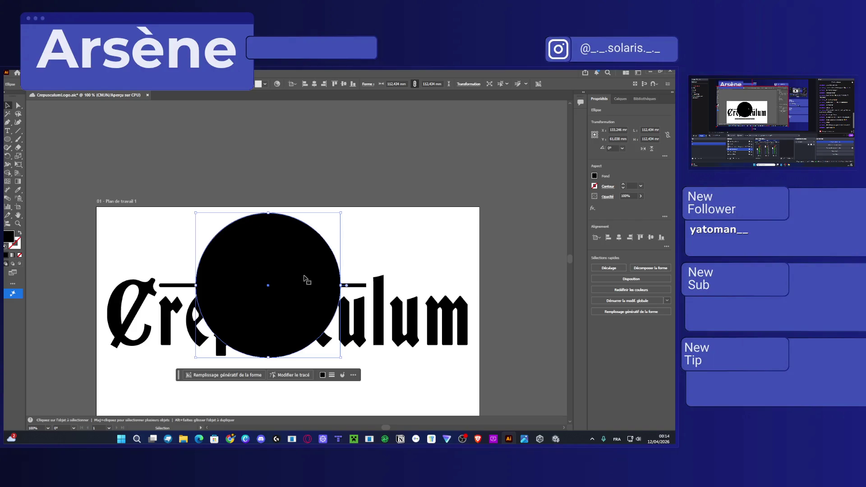
Try cutting the circle along the bar with the Slice tool
scroll(292, 319, "up", 1)
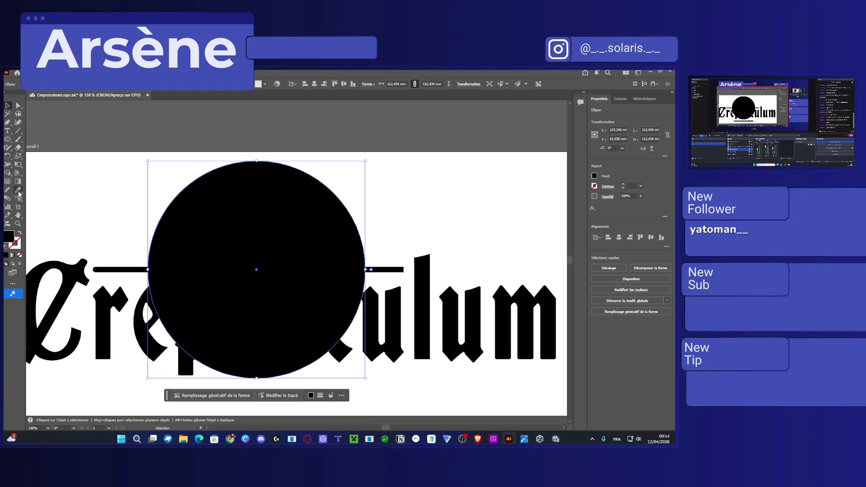
left_click(8, 165)
left_click(8, 216)
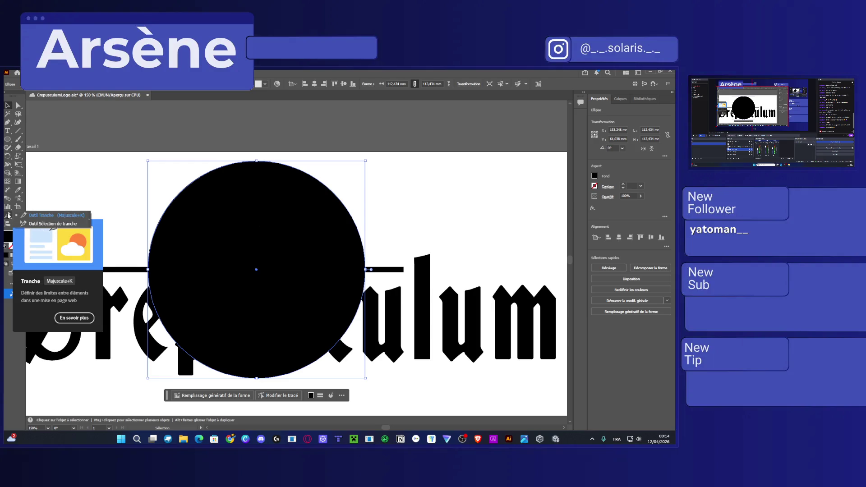
left_click(39, 215)
mouse_move(151, 269)
left_mouse_down()
mouse_move(367, 269)
mouse_move(373, 148)
left_mouse_up()
Select the circle and bar paths, test deleting the circle, then restore it
left_click(18, 105)
left_click(221, 313)
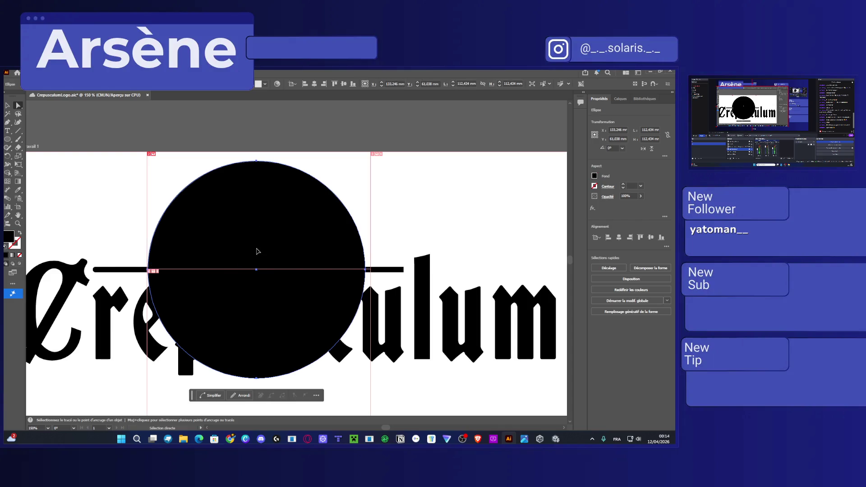
left_click(255, 271)
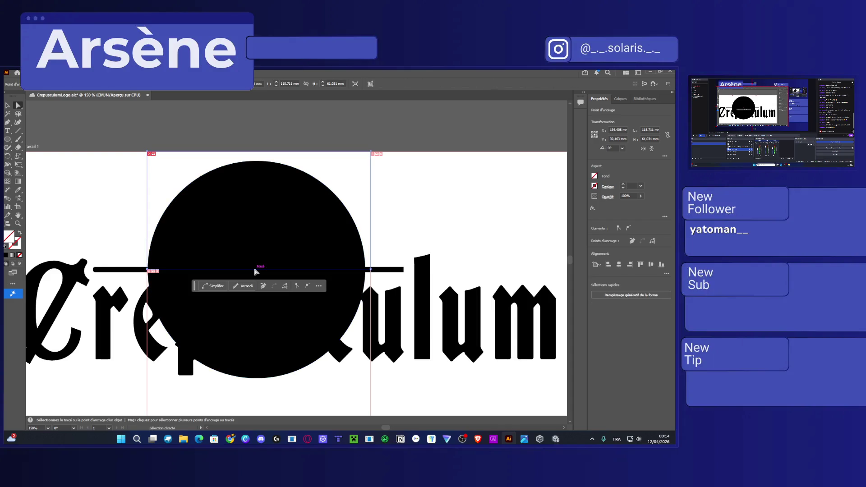
left_click(372, 230)
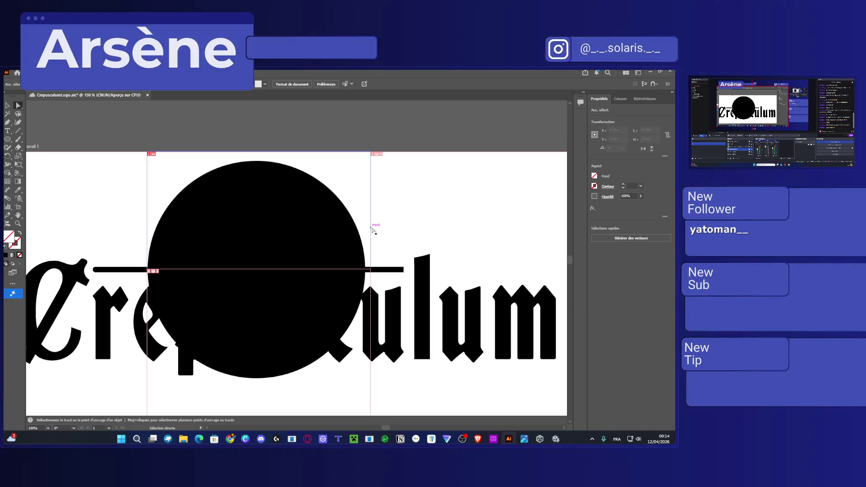
left_click(317, 289)
key("Delete")
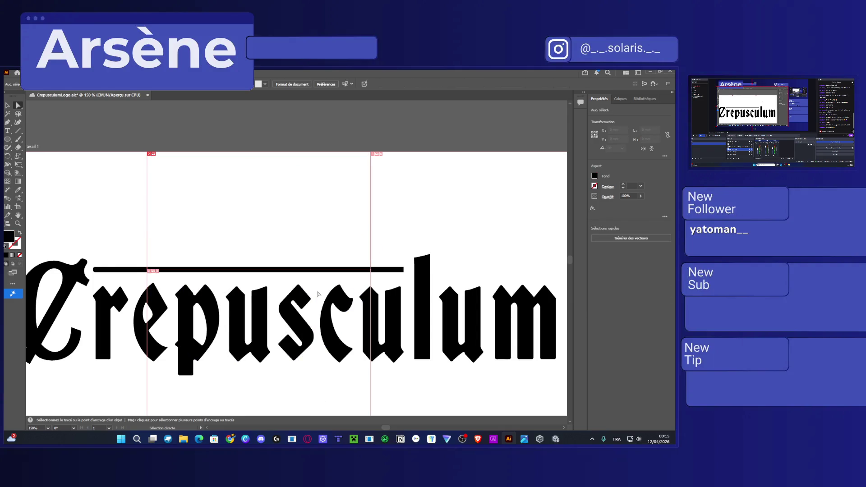
key("ctrl+z")
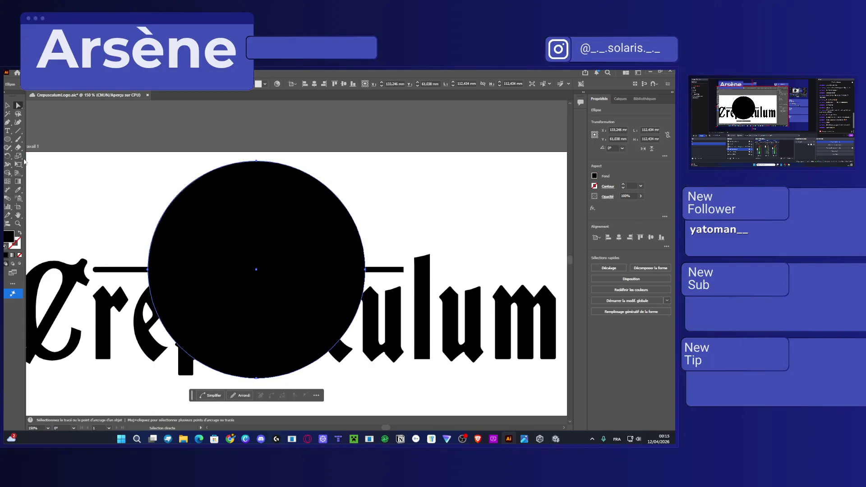
Cut the circle with the Scissors tool at its left and right points on the bar
scroll(165, 277, "up", 1)
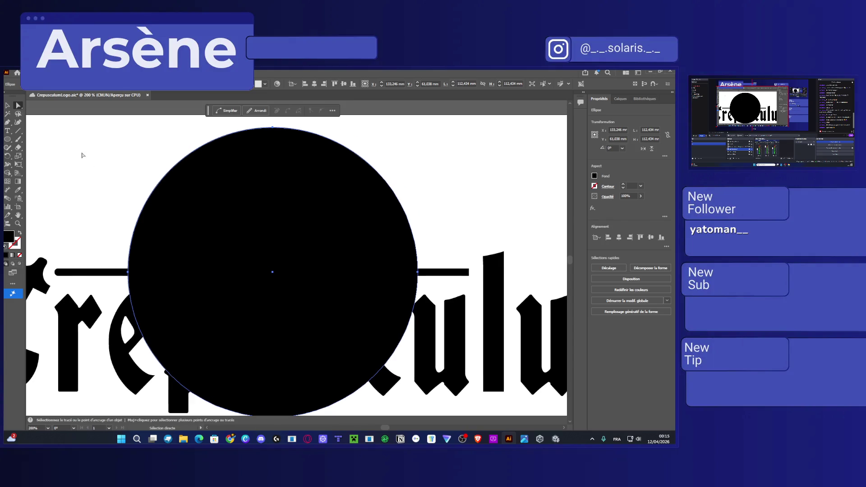
left_click(17, 130)
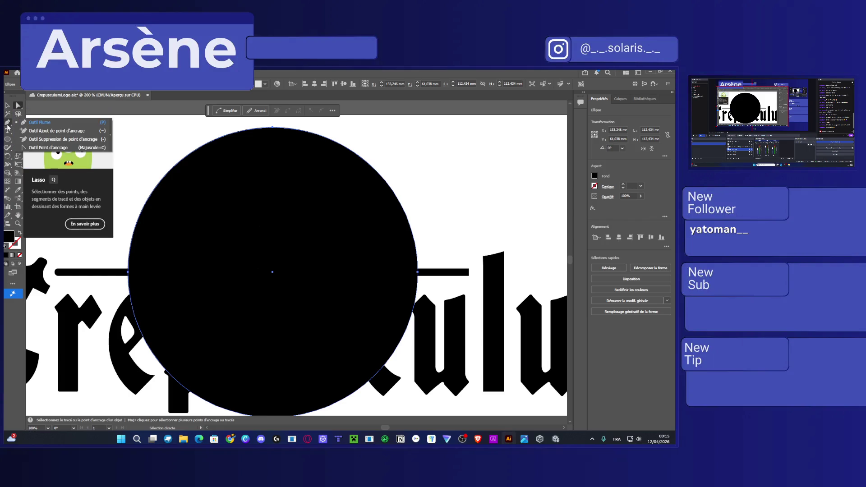
left_click(7, 124)
left_click(7, 131)
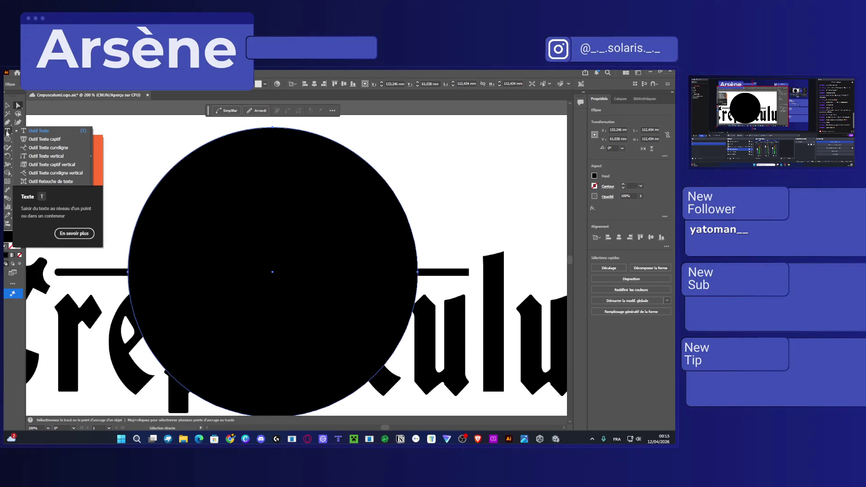
left_click(6, 139)
left_click(8, 147)
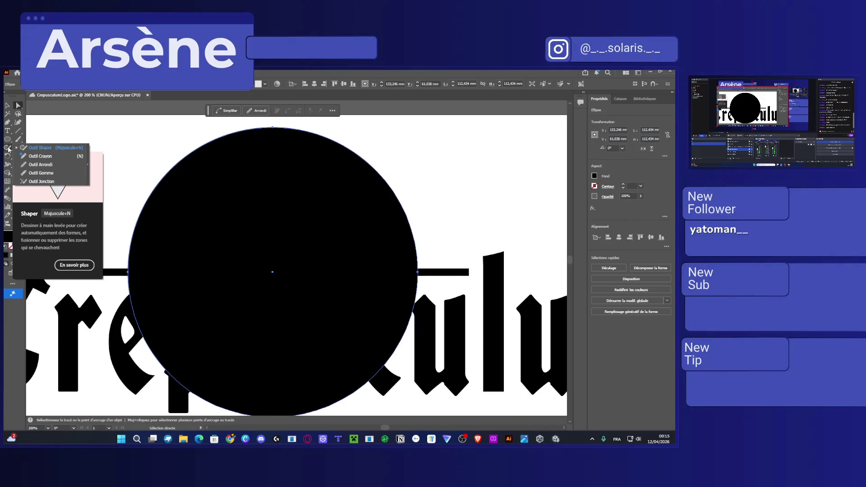
left_click(87, 164)
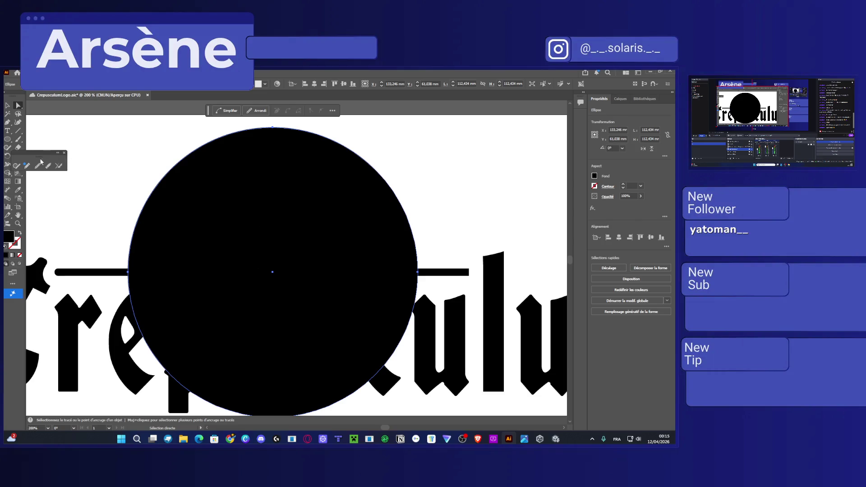
left_click(21, 147)
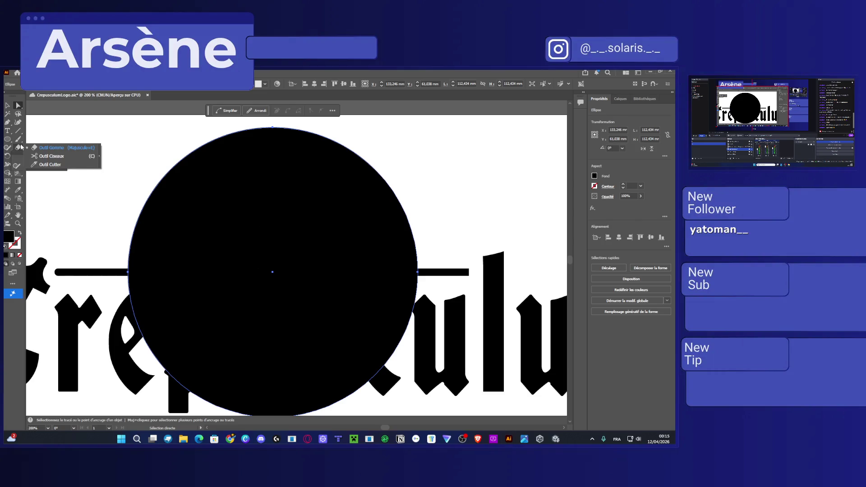
left_click(50, 156)
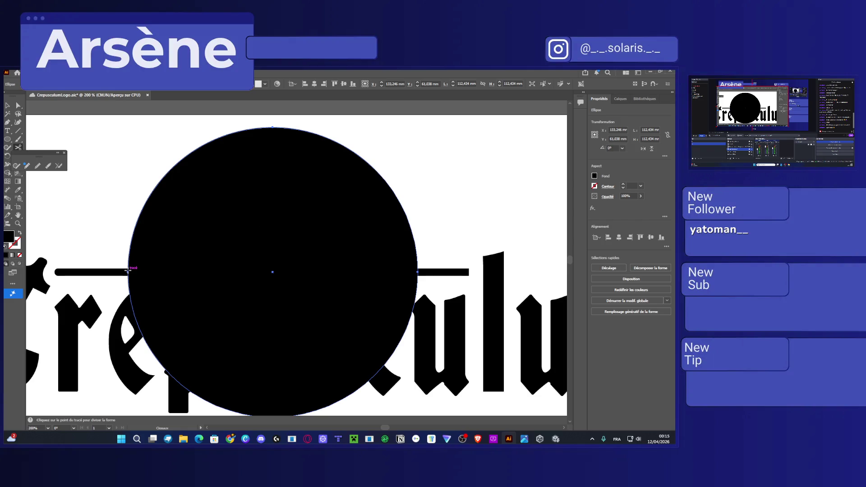
left_click(128, 272)
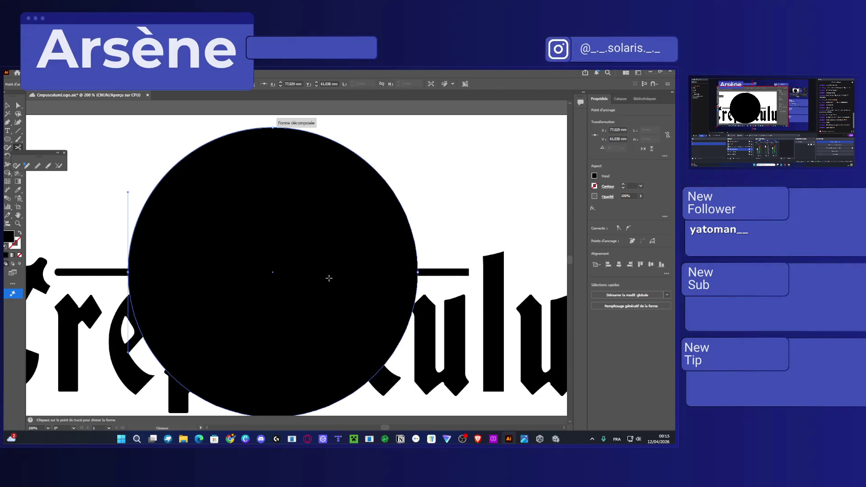
left_click(416, 273)
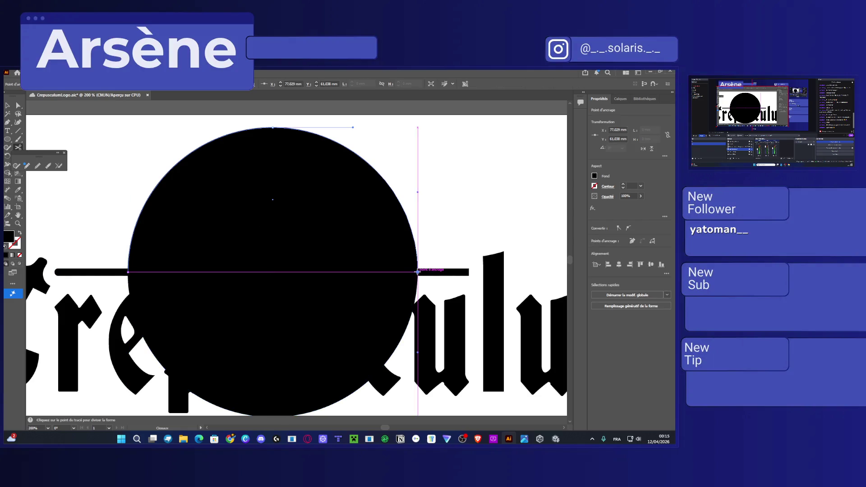
Delete the circle's lower half and select the remaining upper half-disc
left_click(8, 105)
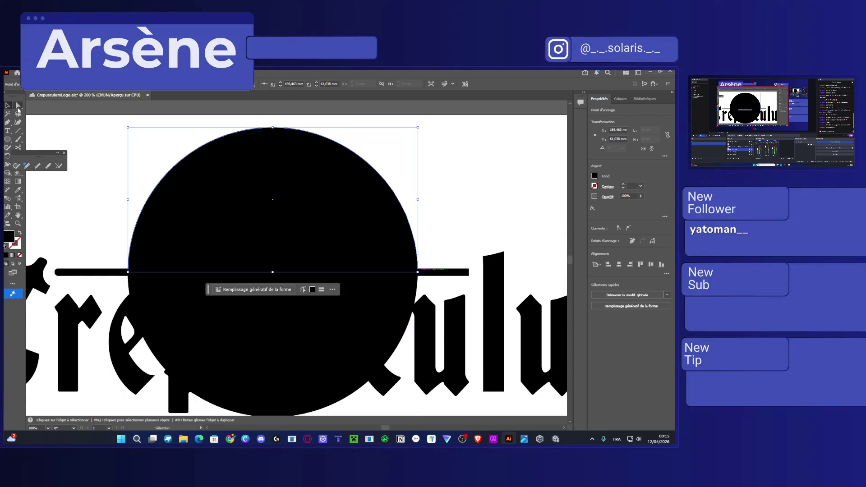
left_click(207, 314)
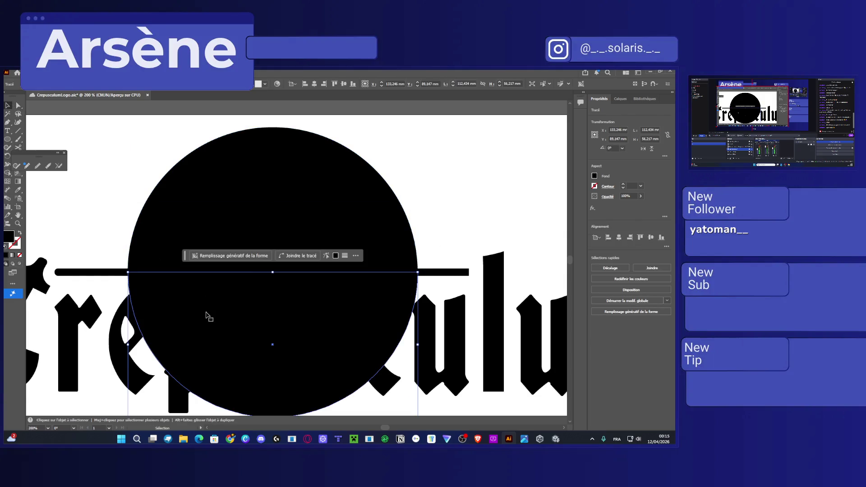
key("Delete")
left_click(303, 231)
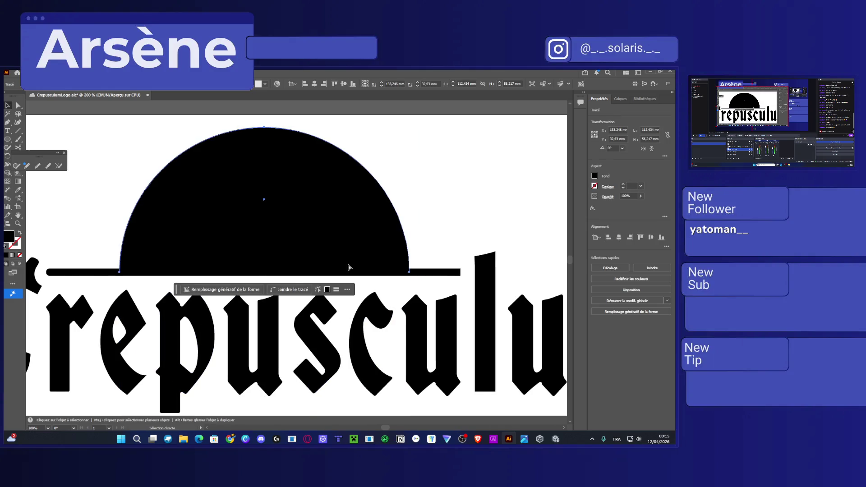
scroll(348, 267, "up", 2)
scroll(348, 267, "down", 2)
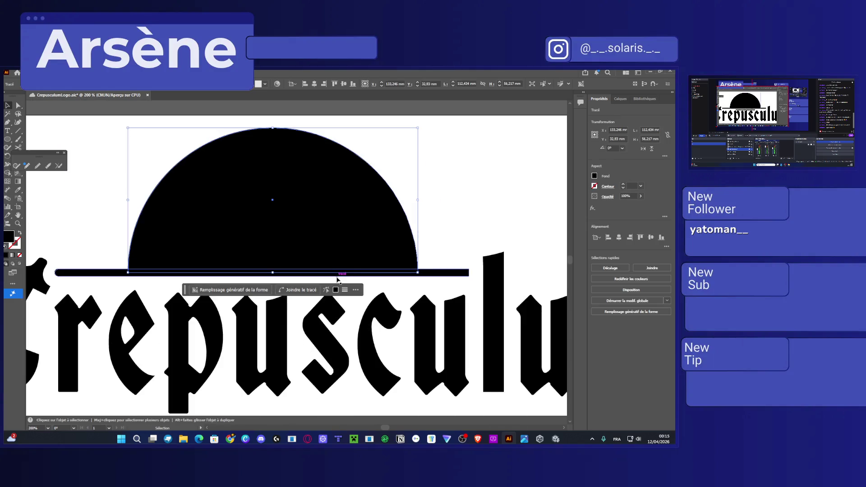
Nudge the half-disc down so it rests on the bar
left_click(595, 177)
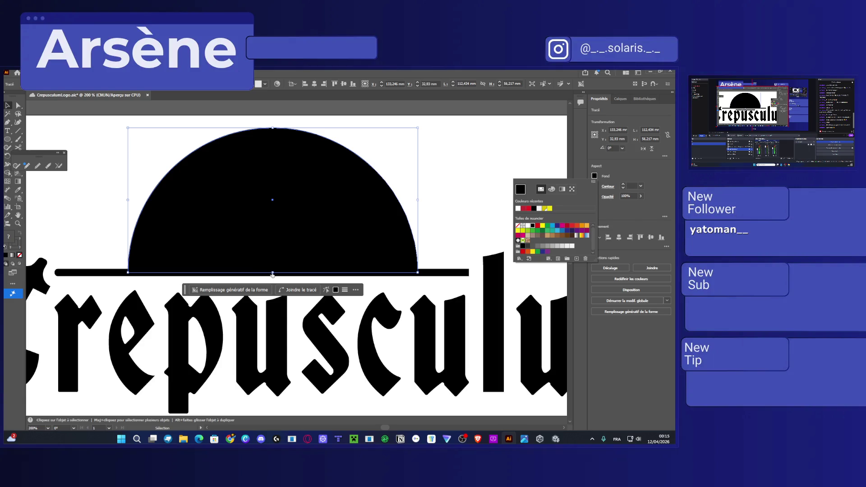
left_click(372, 205)
left_click_drag(275, 269, 273, 276)
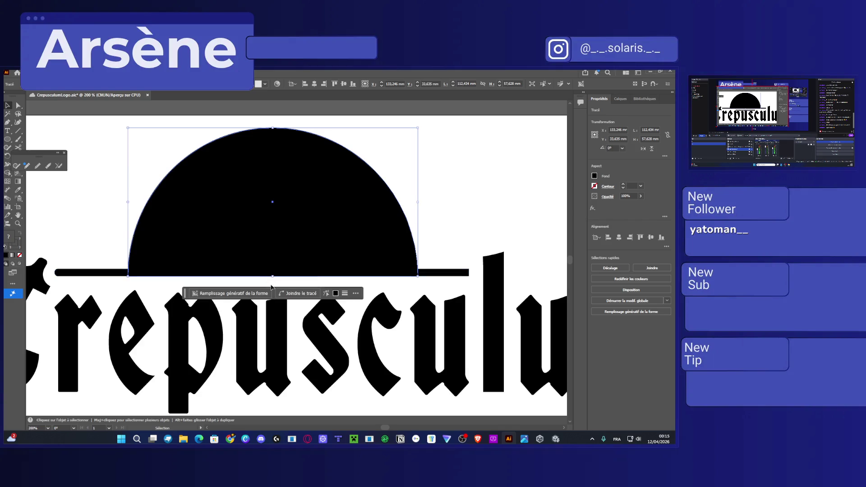
key("ctrl+z")
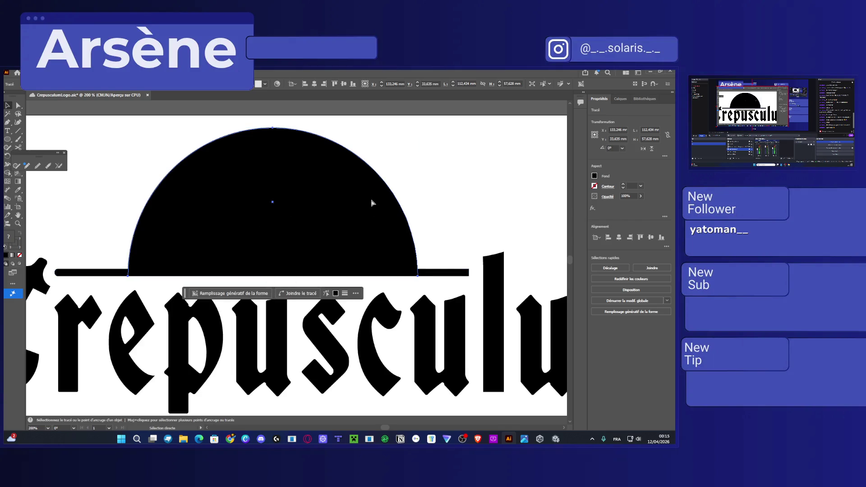
key("Down")
key("Down")
key("Down")
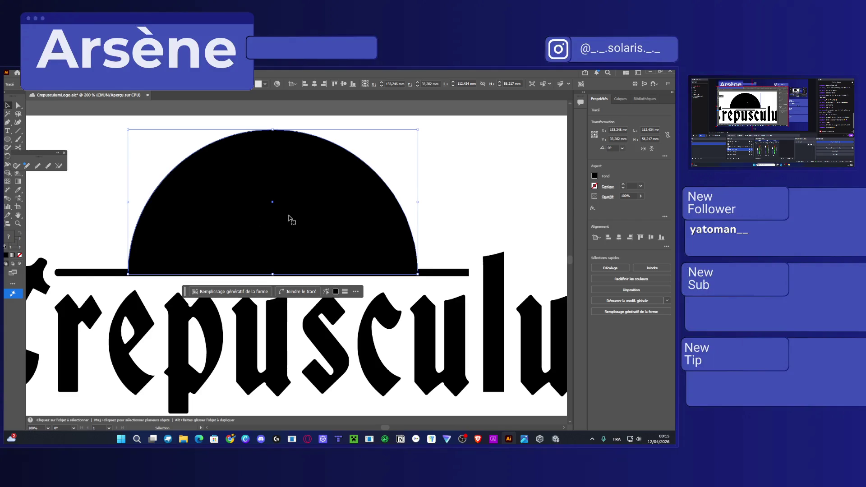
left_click(439, 212)
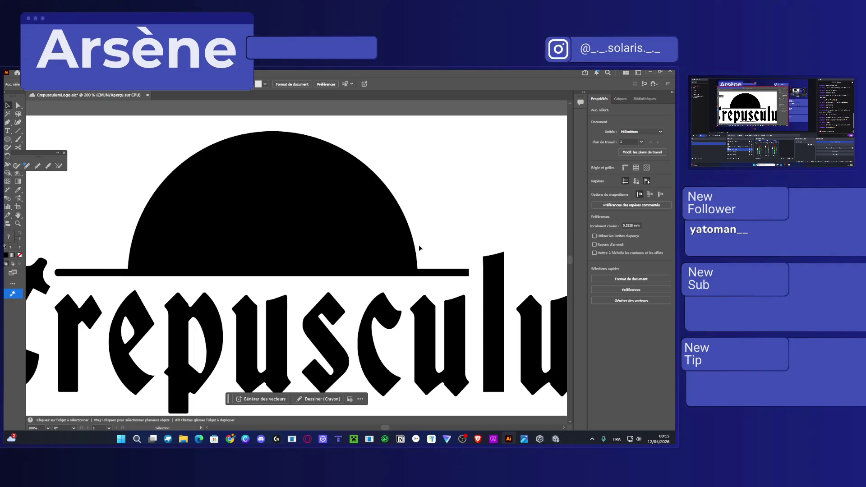
scroll(419, 244, "down", 2, "alt")
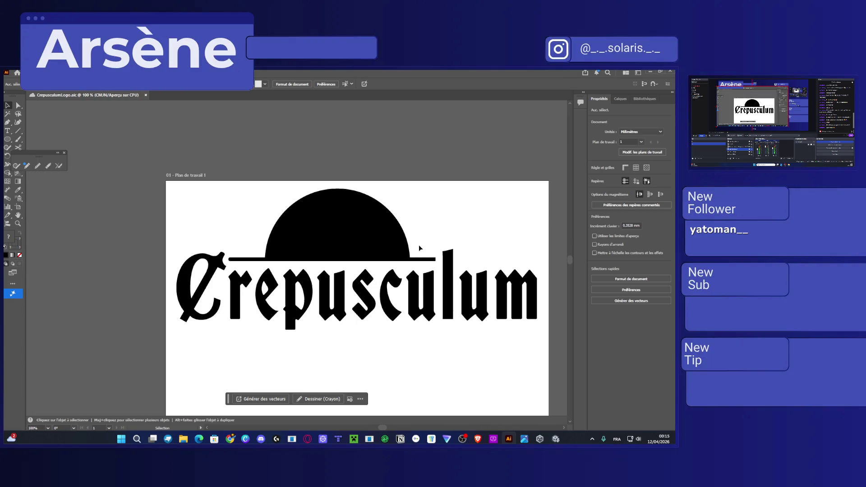
scroll(387, 251, "up", 1, "alt")
left_click(381, 247)
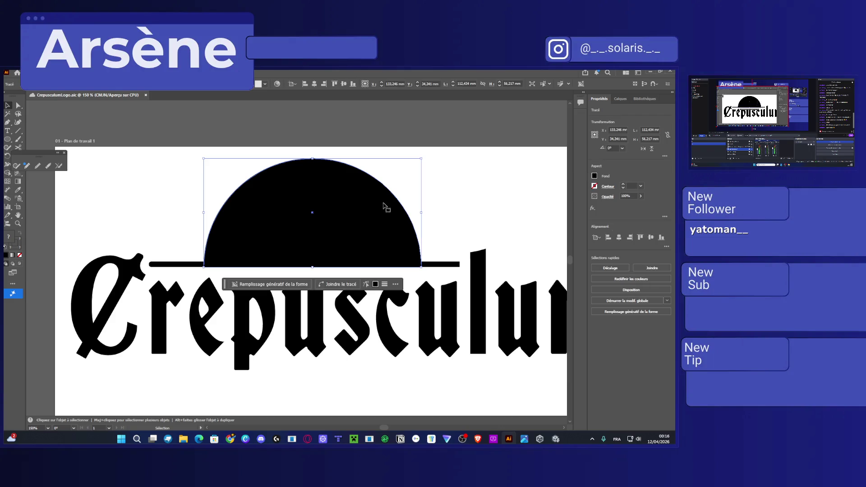
Scale the half-disc to about 77.08 × 38.54 mm, recentre it on the bar, and switch its fill to gradients
left_click_drag(419, 158, 384, 194)
left_click_drag(324, 240, 349, 240)
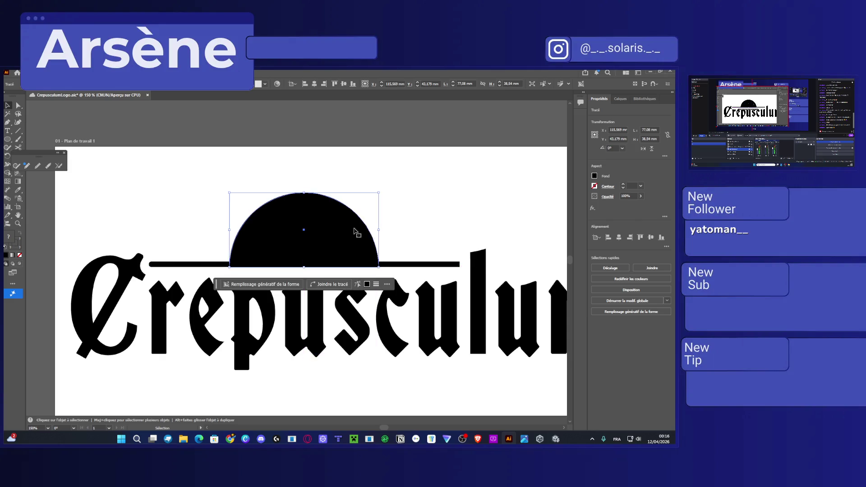
left_click(431, 202)
scroll(335, 230, "up", 3)
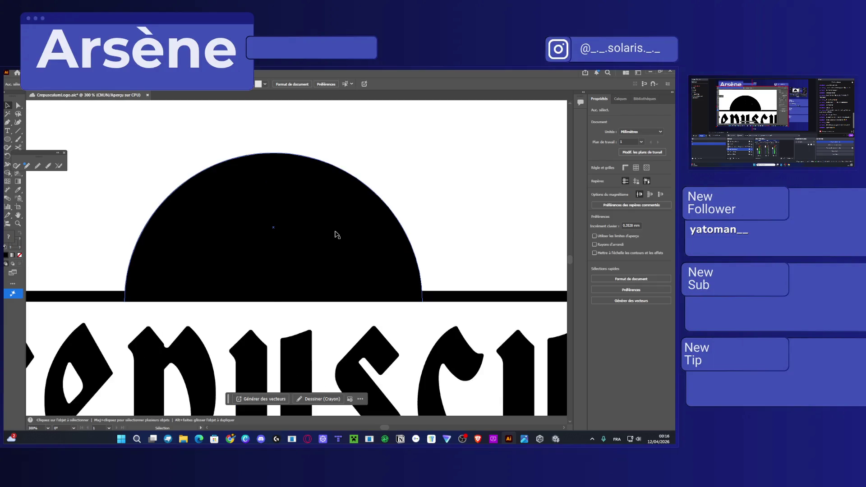
left_click(336, 235)
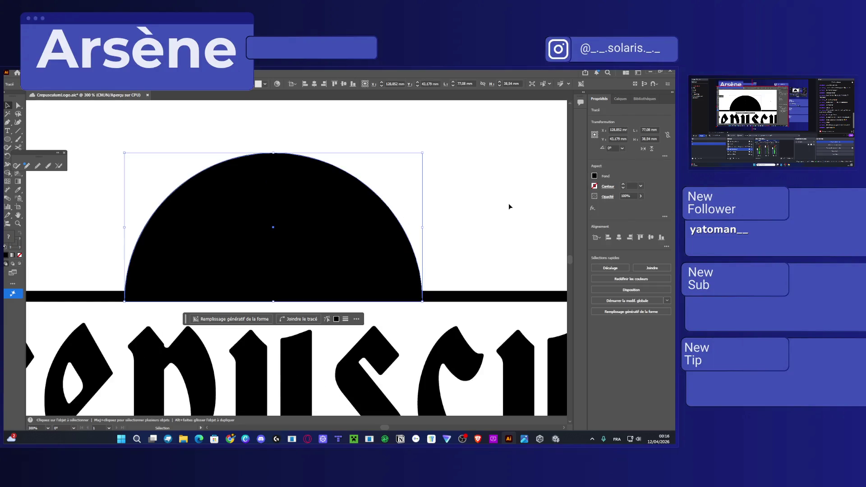
left_click(594, 175)
left_click(561, 190)
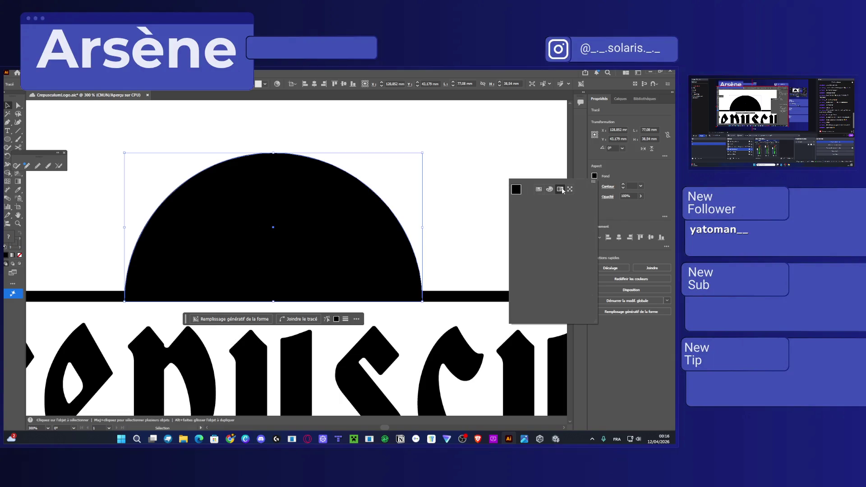
Apply the linear yellow-orange-red gradient preset to the half-sun after trying radial and freeform types
left_click(546, 216)
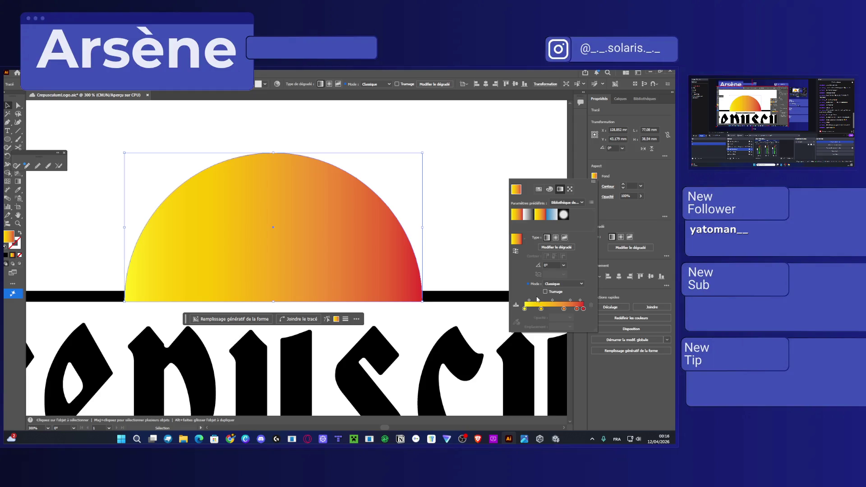
left_click(556, 238)
left_click(564, 238)
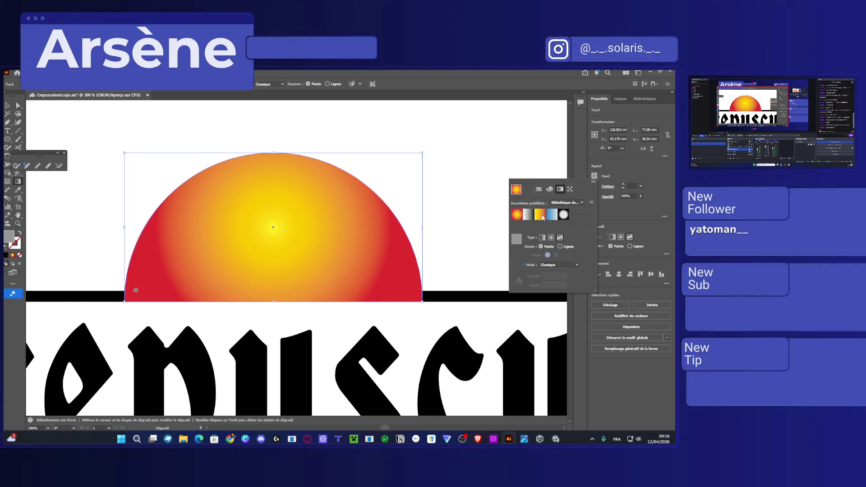
left_click(542, 218)
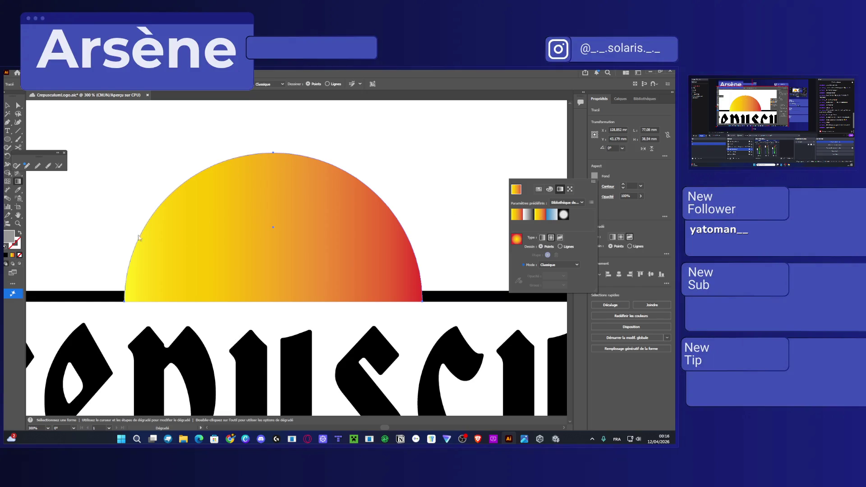
left_click(266, 245)
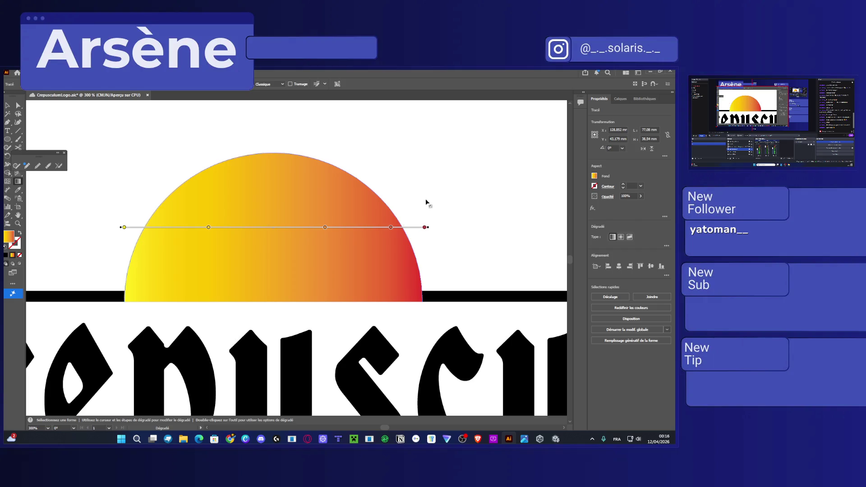
left_click_drag(423, 227, 402, 227)
Redraw the half-sun's gradient vertically, yellow at the base rising to red at the top edge
key("ctrl+z")
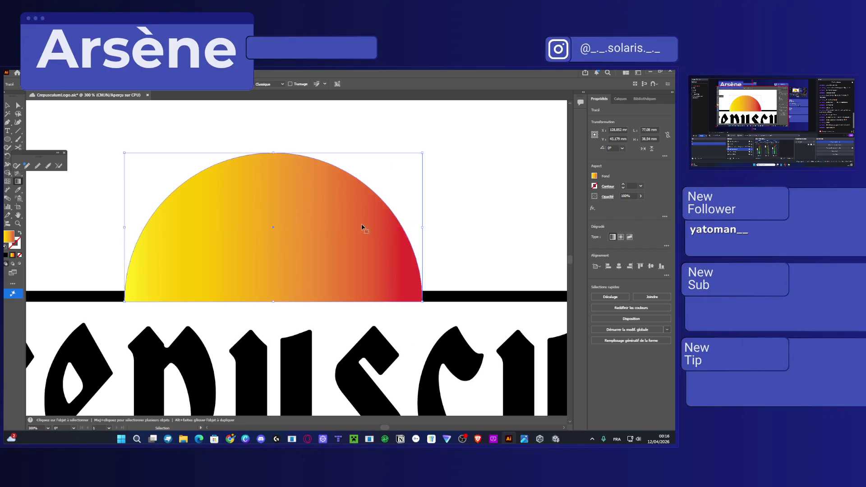
mouse_move(428, 227)
left_mouse_down()
mouse_move(396, 101)
mouse_move(143, 97)
mouse_move(126, 106)
mouse_move(126, 151)
left_mouse_up()
scroll(258, 188, "down", 2)
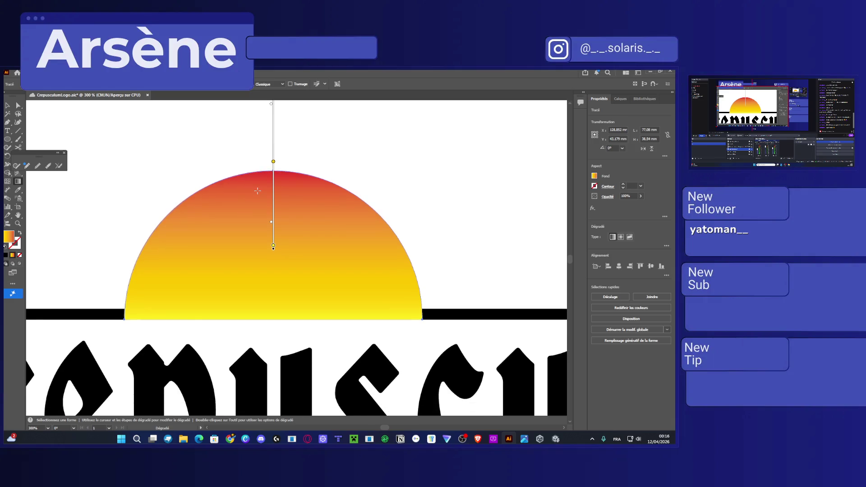
key("ctrl+minus")
key("ctrl+minus")
left_click_drag(272, 97, 269, 293)
key("ctrl+minus")
scroll(269, 293, "up", 5)
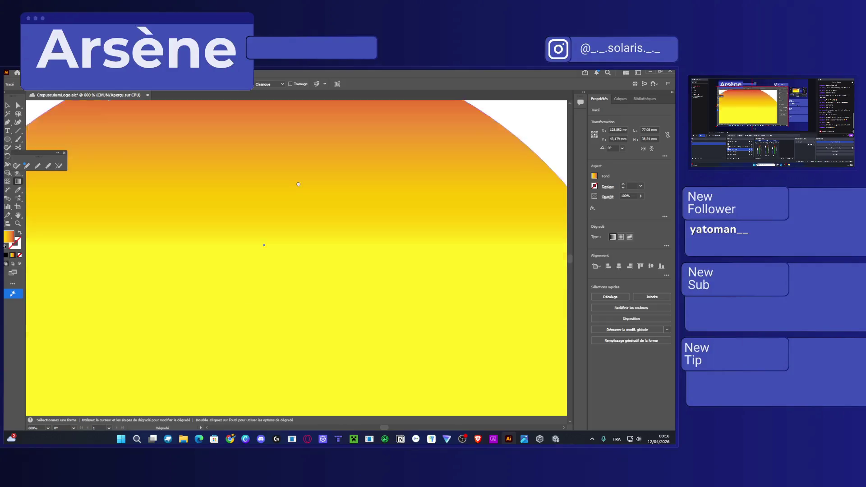
scroll(287, 172, "down", 1)
left_click_drag(281, 163, 281, 260)
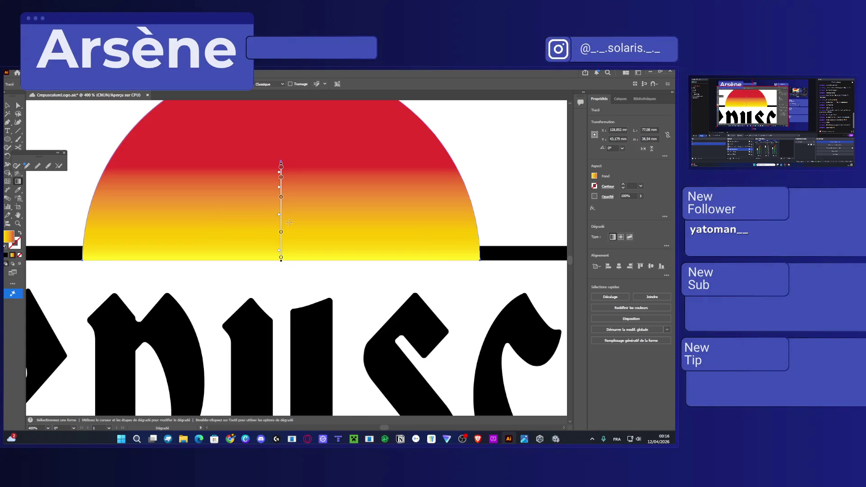
scroll(289, 222, "up", 1)
scroll(263, 253, "down", 1)
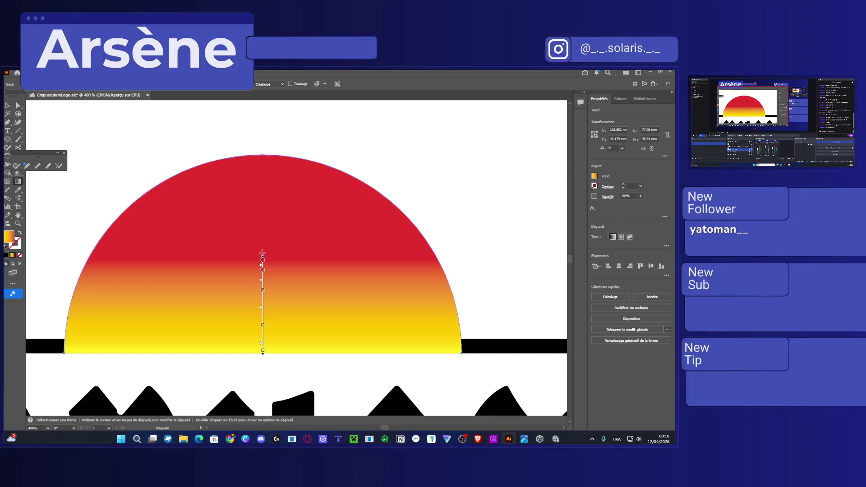
left_click_drag(262, 257, 263, 156)
double_click(263, 156)
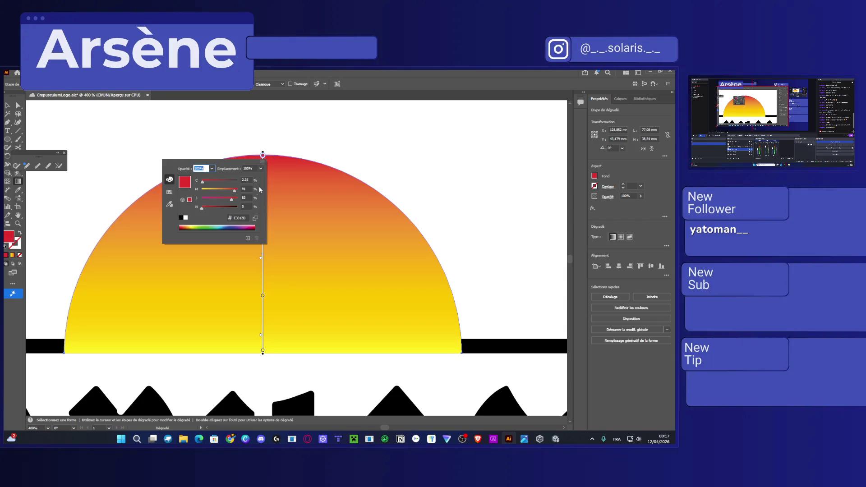
Set the top gradient stop to dark navy and the bottom stop to deep red with full magenta
left_click_drag(223, 225, 237, 227)
key("Escape")
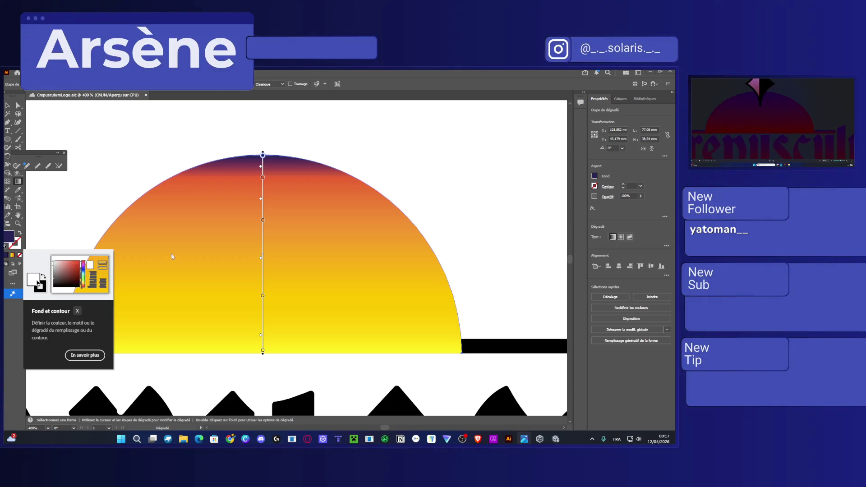
left_click(263, 355)
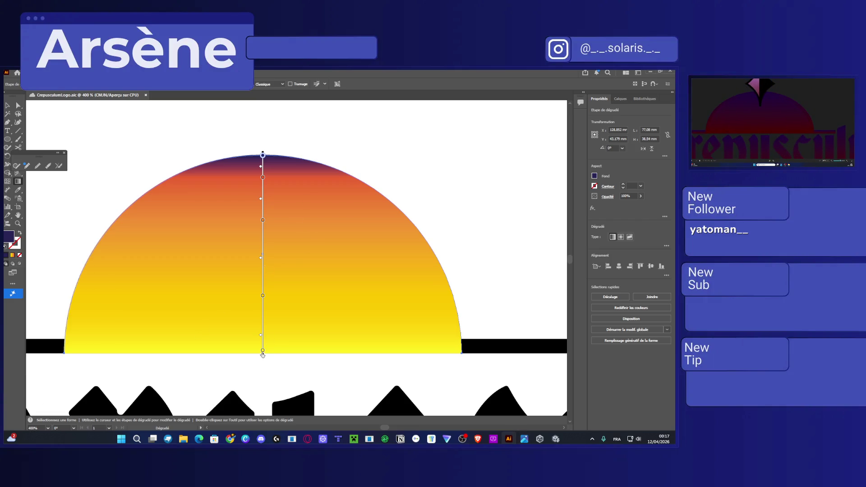
double_click(262, 351)
mouse_move(234, 330)
left_mouse_down()
mouse_move(256, 328)
mouse_move(232, 299)
left_mouse_up()
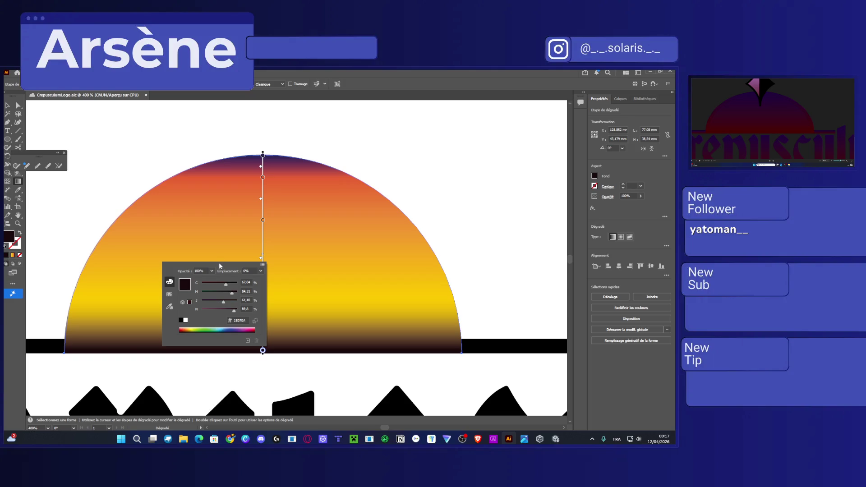
left_click_drag(227, 285, 201, 284)
left_click_drag(231, 311, 206, 303)
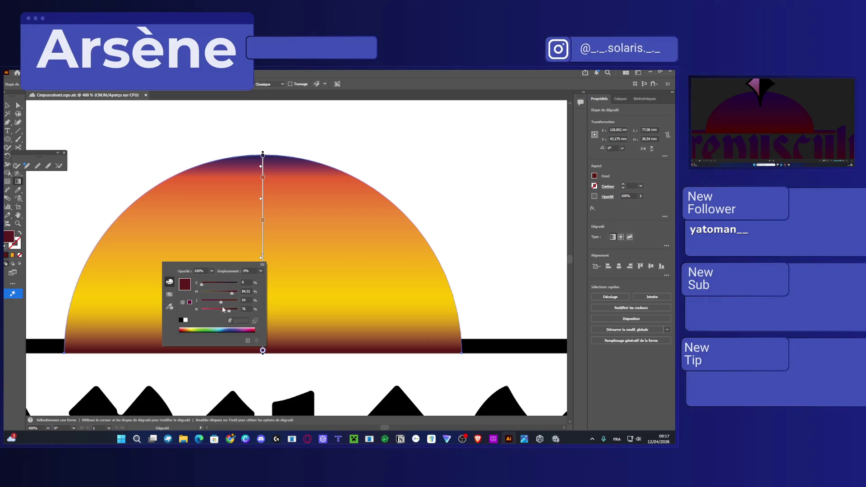
left_click_drag(232, 292, 238, 291)
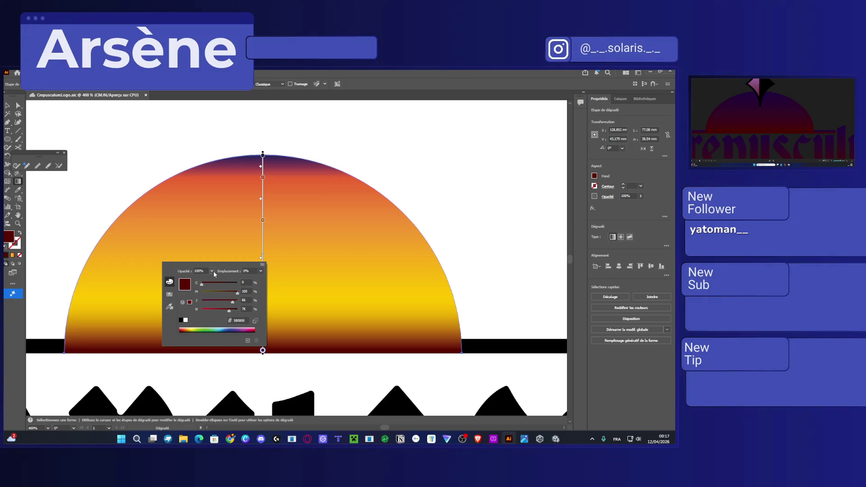
left_click(169, 307)
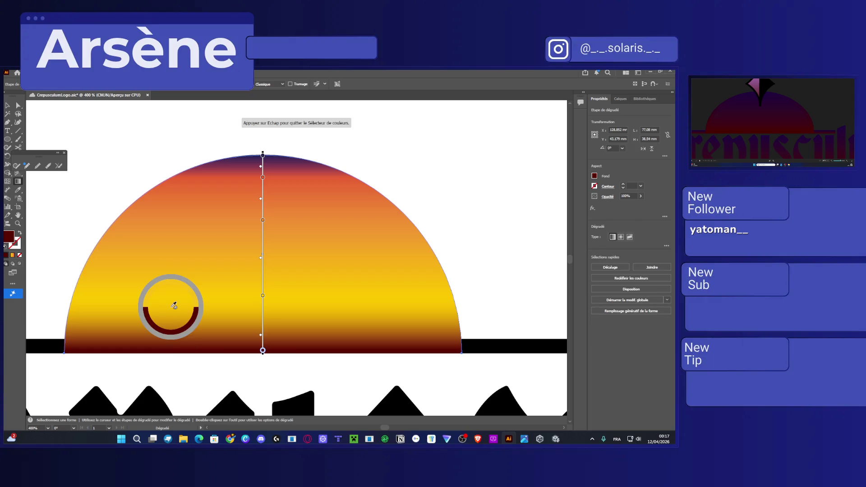
Delete the red, orange and yellow stops from the sun's gradient with the Gradient tool
left_click(287, 296)
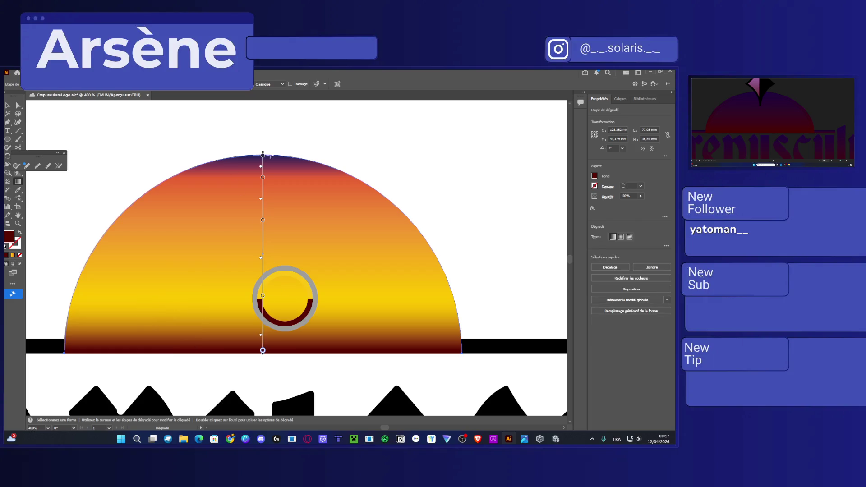
left_click(19, 106)
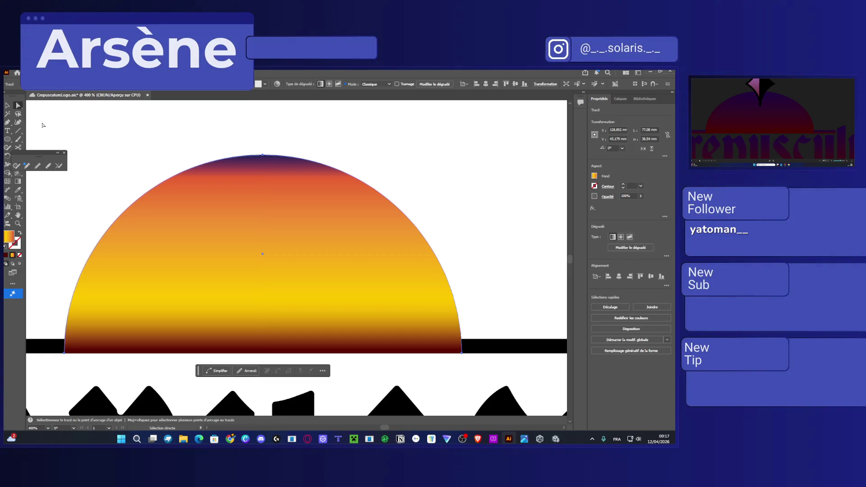
left_click(17, 181)
left_click(262, 178)
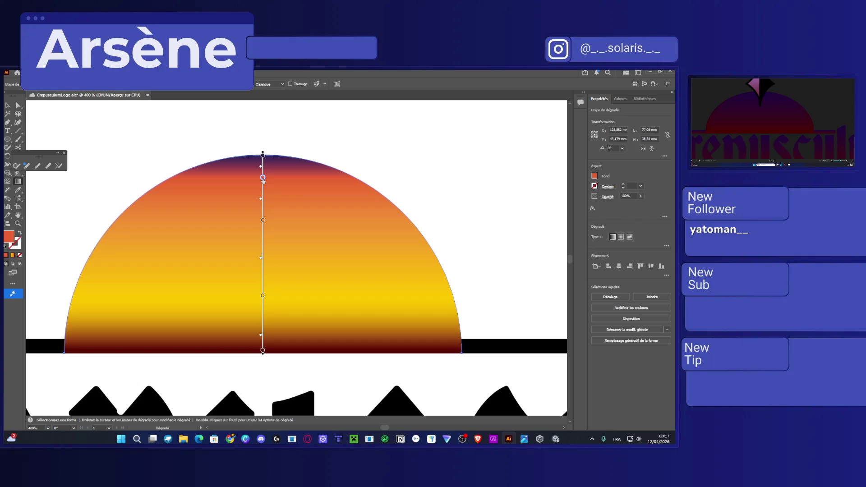
key("Delete")
left_click(262, 220)
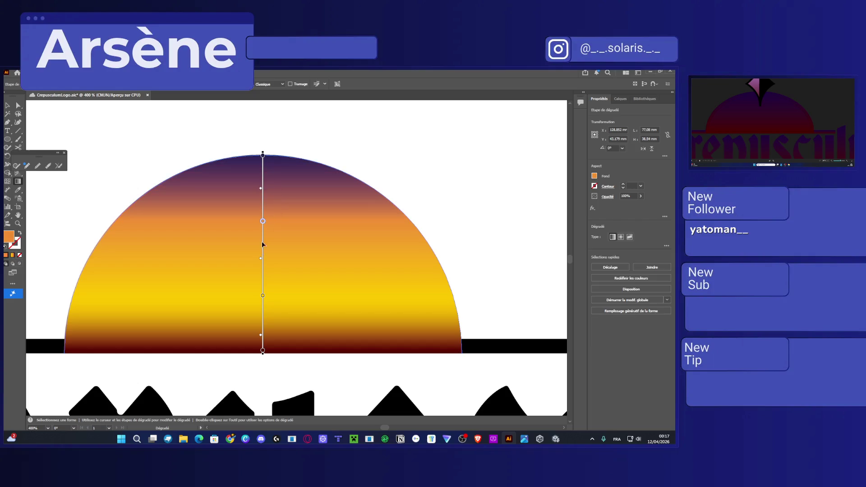
key("Delete")
left_click(262, 295)
key("Delete")
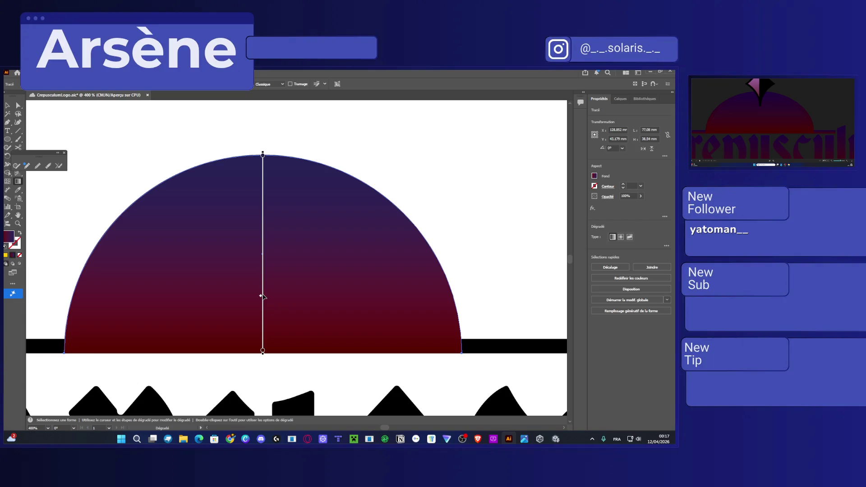
Select the black horizontal bar with the Selection tool
scroll(331, 298, "right", 2)
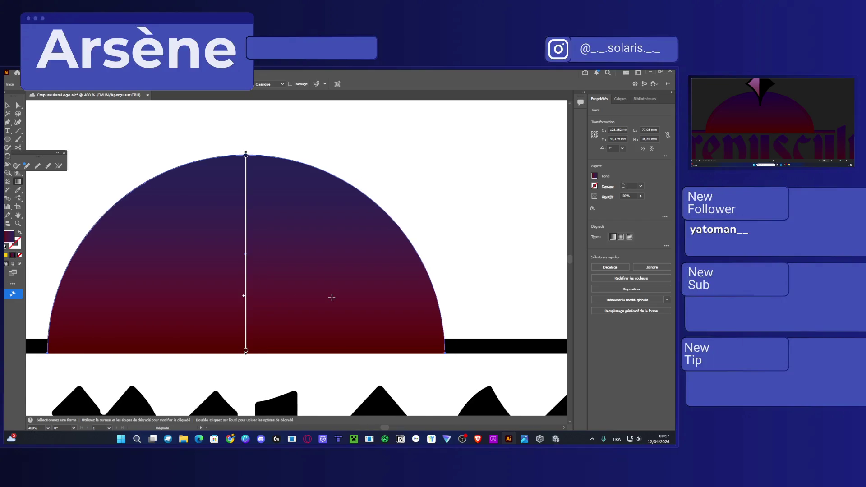
scroll(331, 297, "down", 1)
scroll(332, 298, "down", 1)
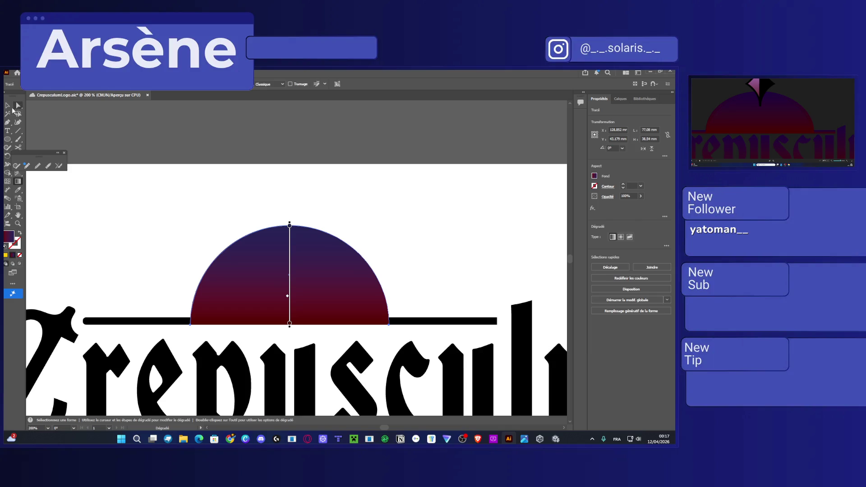
left_click(14, 108)
left_click(17, 106)
left_click(8, 106)
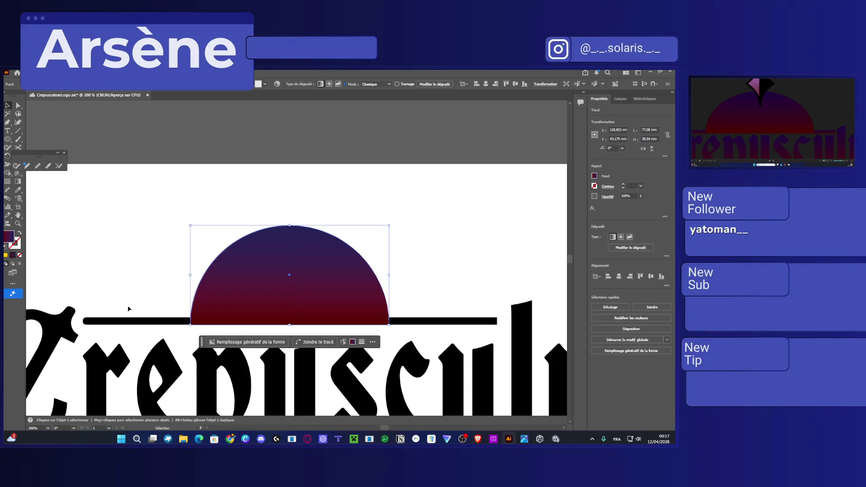
left_click(129, 320)
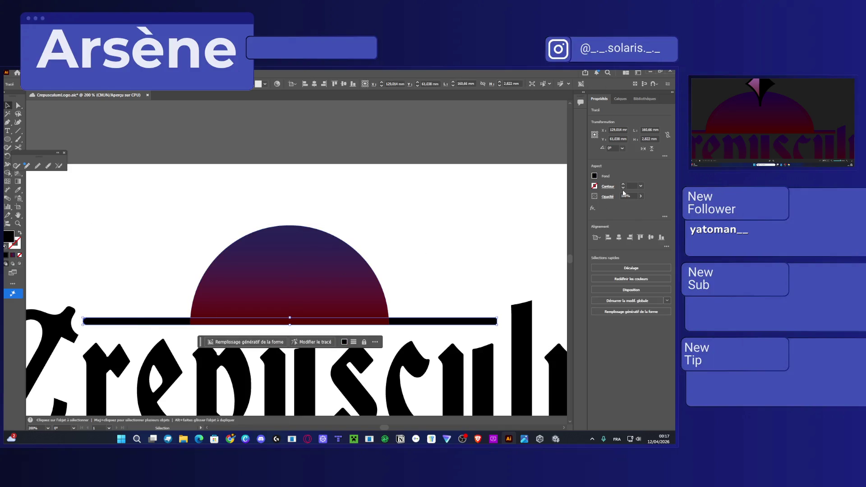
Fill the bar with the purple-to-red gradient swatch and make it run vertically
left_click(594, 176)
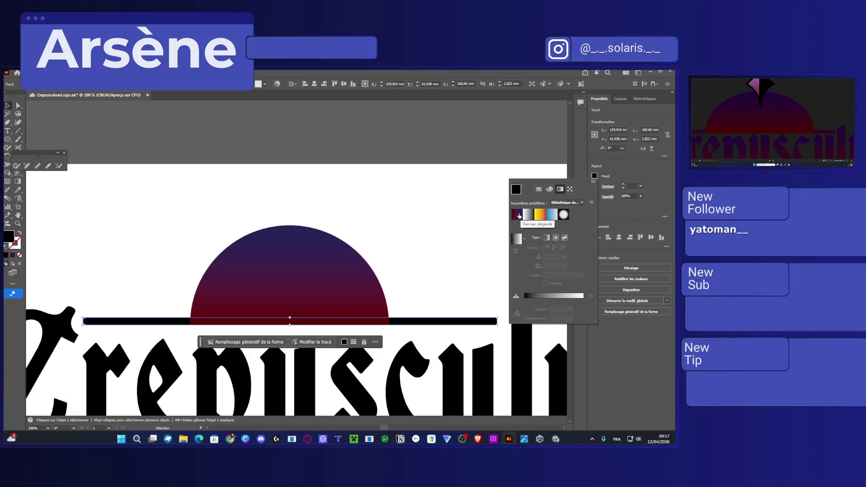
left_click(519, 216)
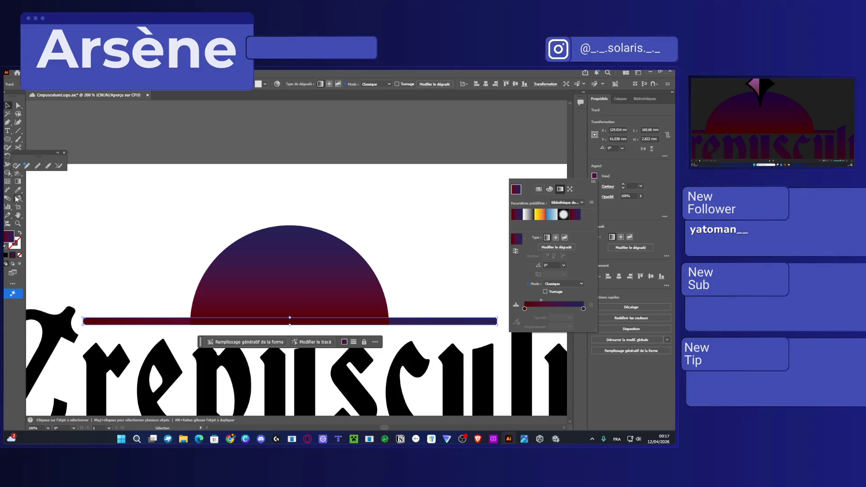
key("Escape")
left_click(18, 181)
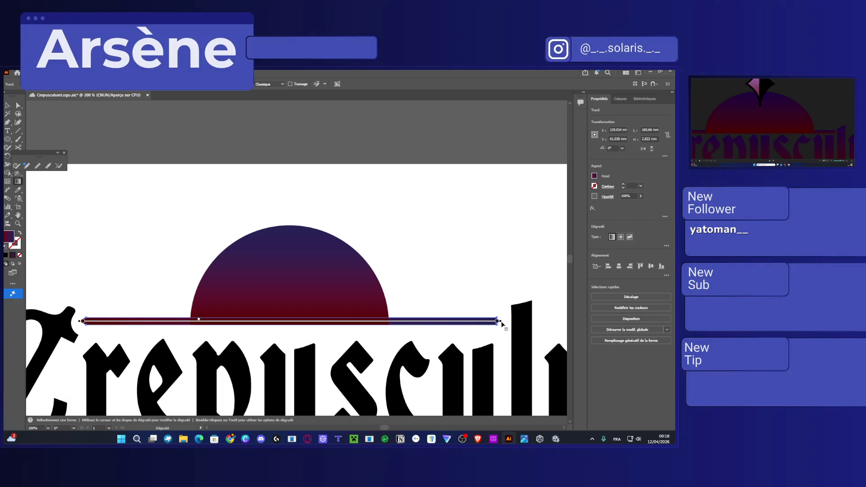
mouse_move(502, 320)
left_mouse_down()
mouse_move(497, 271)
mouse_move(103, 117)
mouse_move(86, 135)
left_mouse_up()
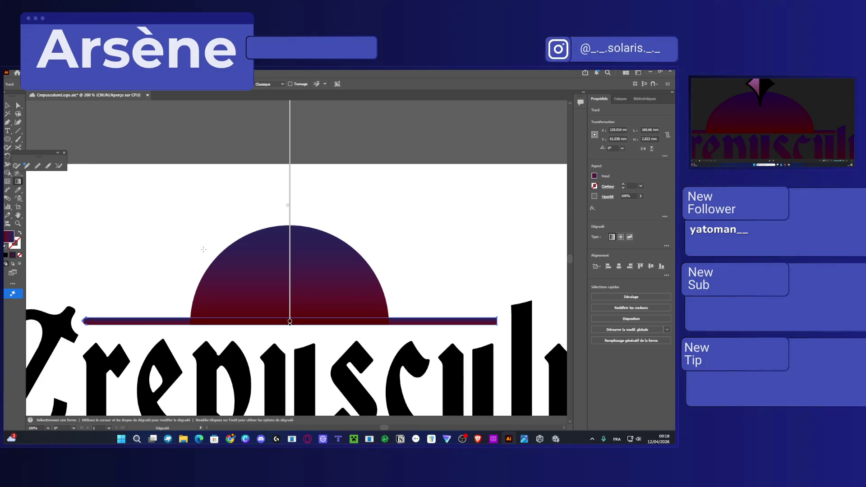
Select the sun together with the bar and drag one vertical gradient across both
left_click(272, 241, "shift")
scroll(272, 241, "down", 1, "alt")
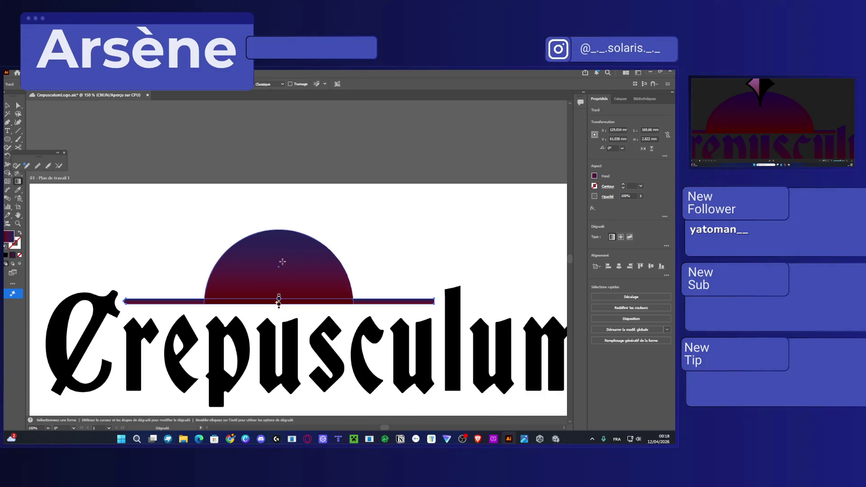
left_click_drag(278, 299, 285, 231)
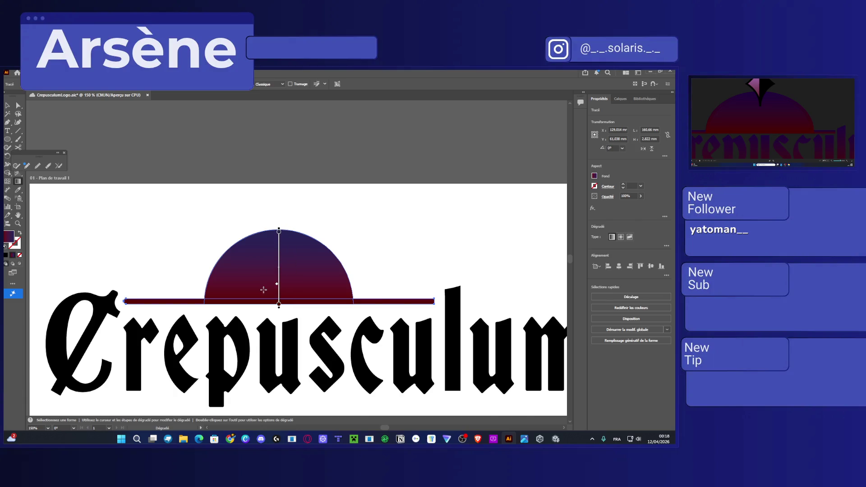
scroll(263, 291, "up", 1, "alt")
key("a")
left_click(91, 182)
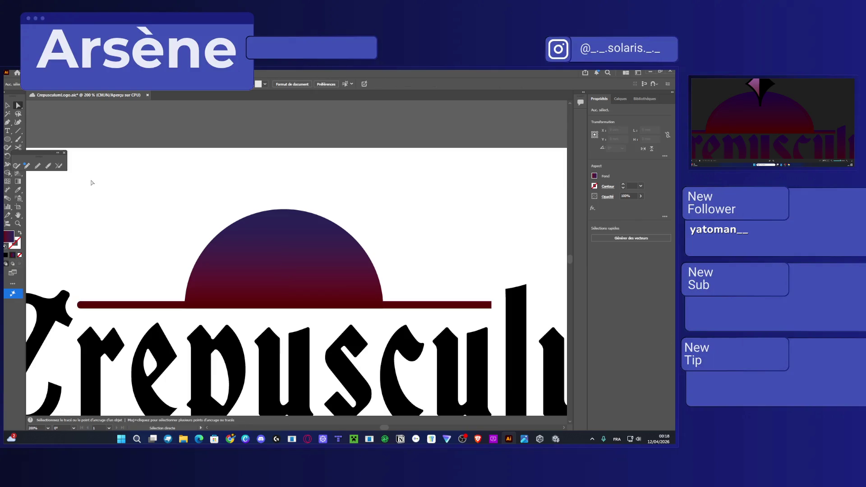
scroll(108, 195, "down", 1, "alt")
scroll(252, 203, "up", 1, "alt")
scroll(257, 229, "down", 1, "alt")
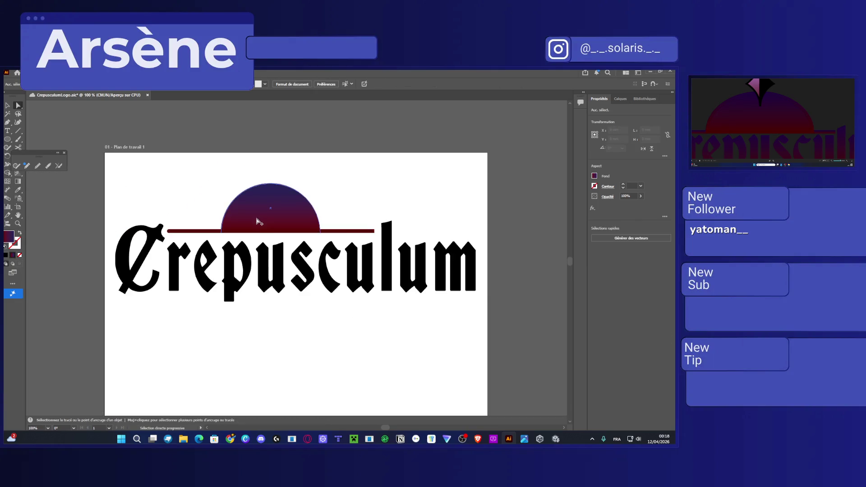
scroll(264, 244, "up", 1, "alt")
scroll(264, 244, "up", 1, "alt")
left_click_drag(289, 234, 264, 248)
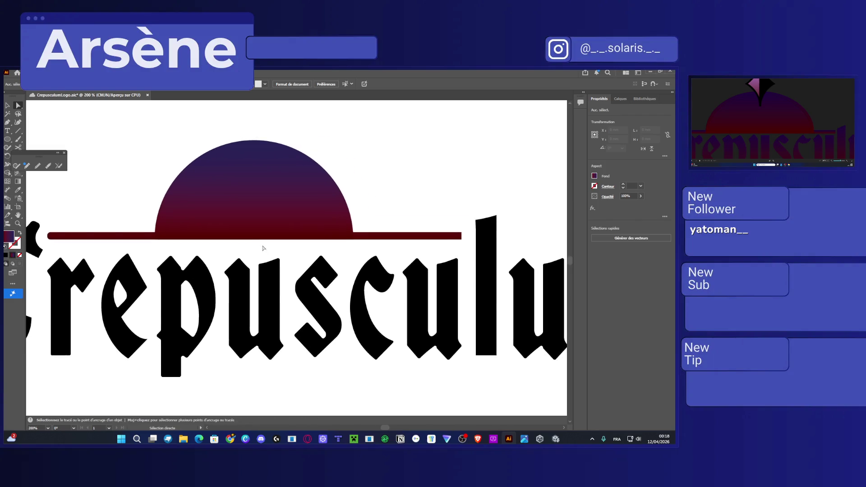
Save the logo document and dismiss the curved objects tip
key("ctrl+s")
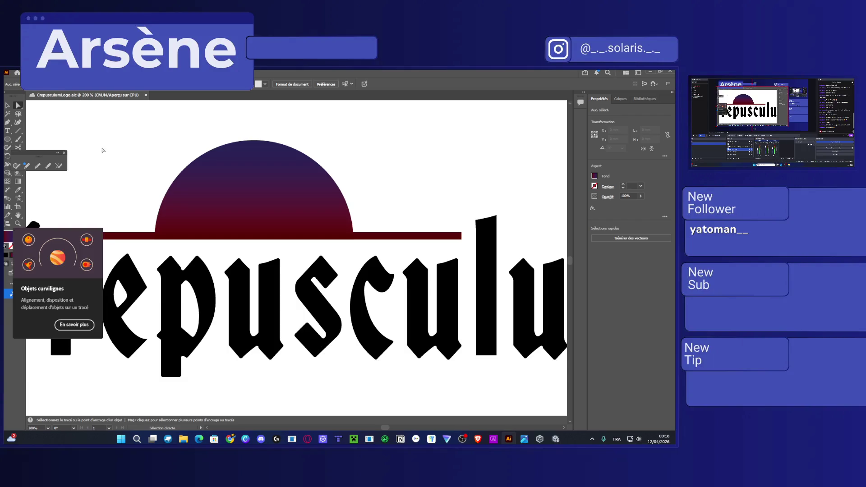
left_click(65, 153)
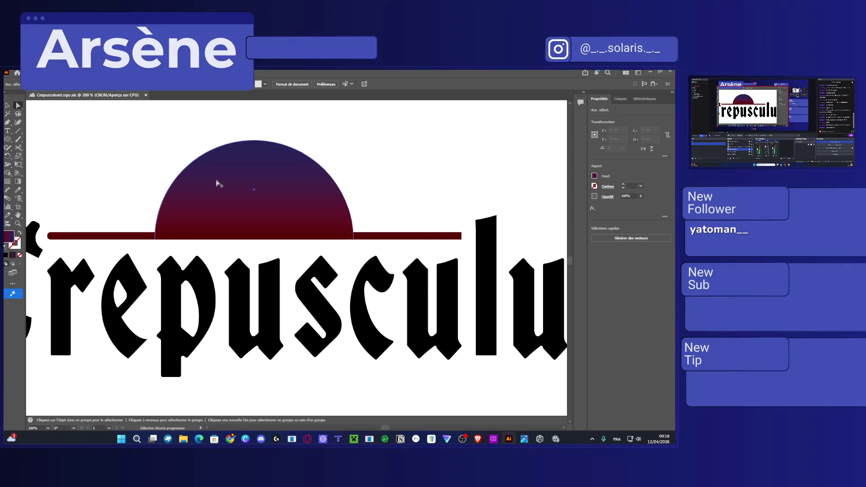
scroll(217, 183, "down", 1)
scroll(354, 174, "up", 1)
scroll(206, 183, "down", 1)
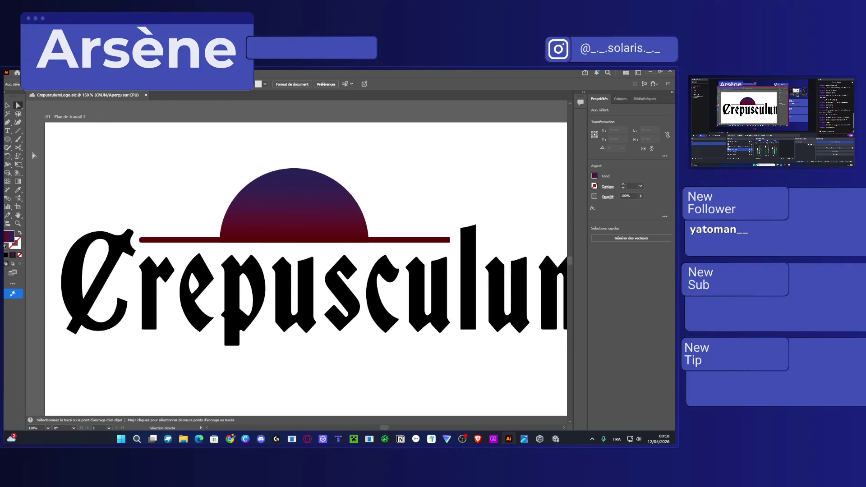
left_click(7, 140)
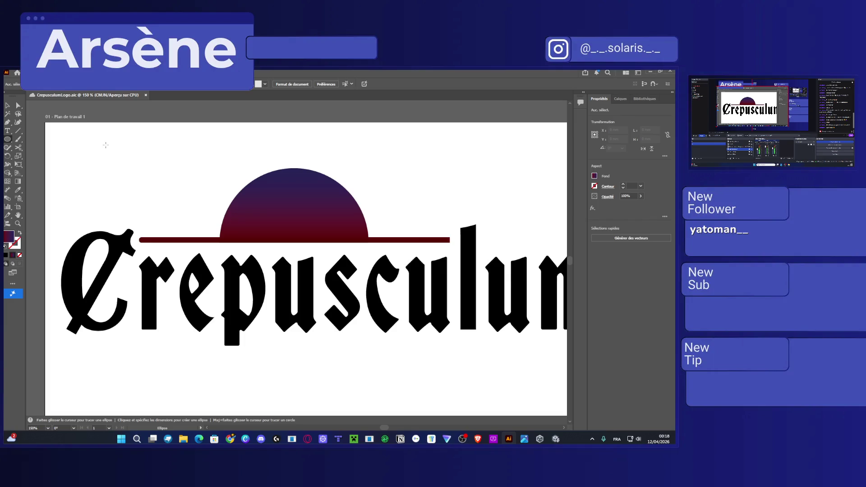
Draw two overlapping dark red circles and paste a third copy at the top left
left_click_drag(105, 134, 179, 207)
left_click_drag(197, 134, 142, 188)
left_click(18, 105)
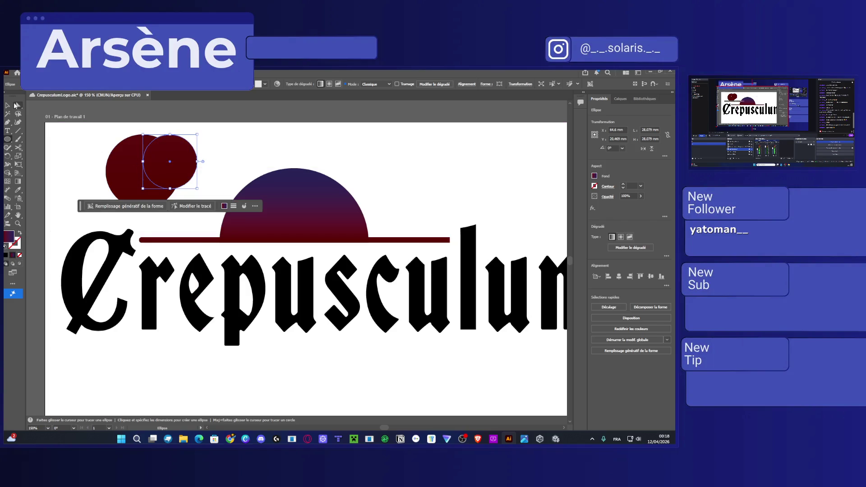
left_click_drag(180, 164, 183, 155)
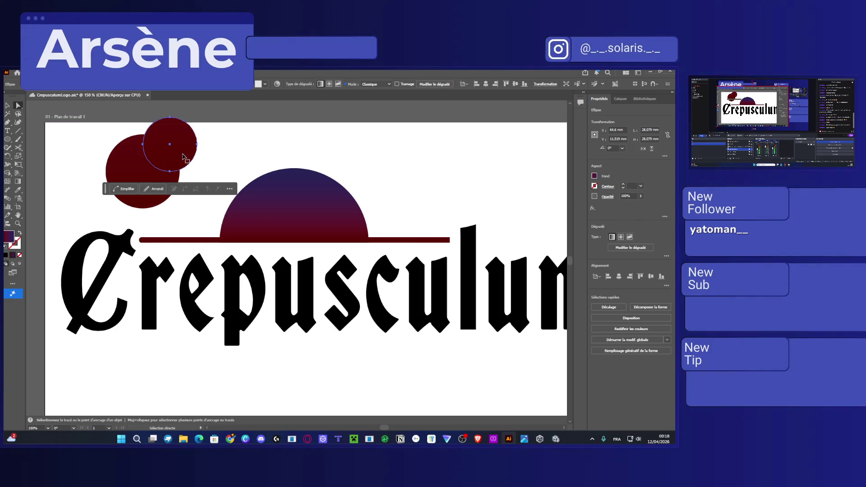
key("ctrl+c")
key("ctrl+v")
mouse_move(305, 272)
left_mouse_down()
mouse_move(129, 152)
mouse_move(125, 159)
left_mouse_up()
Duplicate the top pair of circles below it to form a 2×2 cluster
left_click(171, 151, "shift")
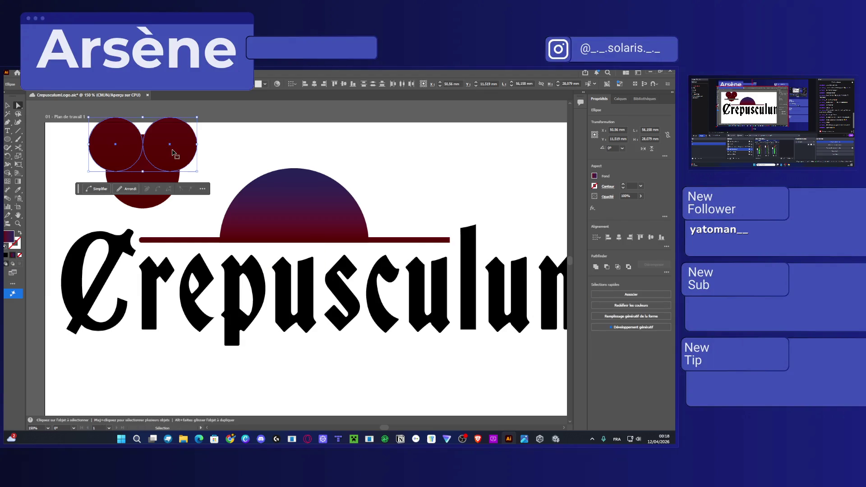
key("ctrl+c")
key("ctrl+v")
mouse_move(324, 265)
left_mouse_down()
mouse_move(178, 199)
mouse_move(172, 205)
left_mouse_up()
Select all four circles and fill them with flat yellow instead of a gradient
left_click(163, 158, "shift")
left_click(125, 151, "shift")
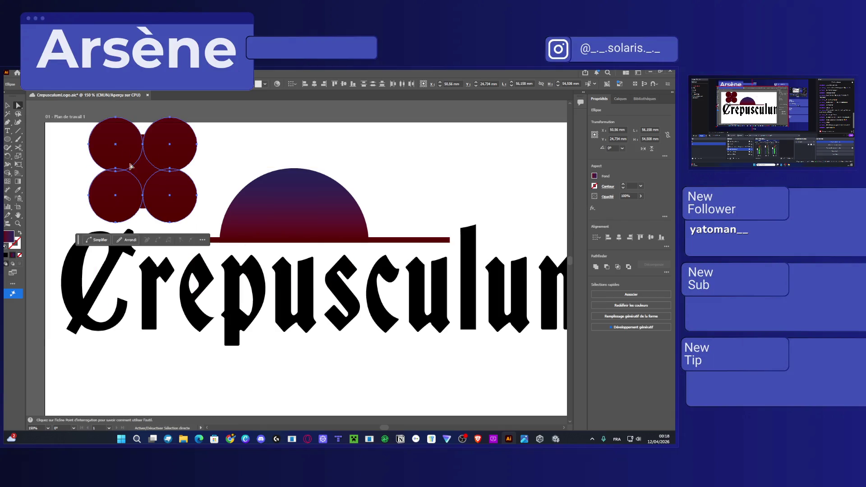
left_click(199, 185)
left_click(170, 201)
left_click(133, 197, "shift")
left_click(169, 153, "shift")
left_click(124, 143, "shift")
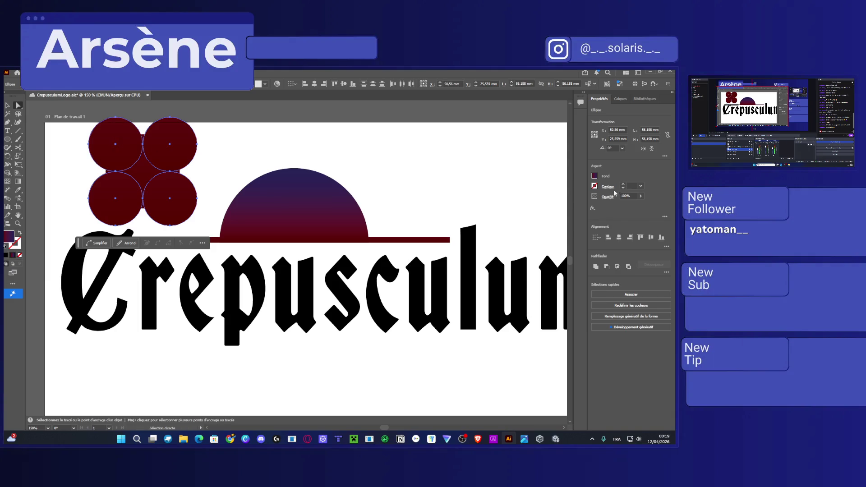
left_click(595, 176)
left_click(540, 216)
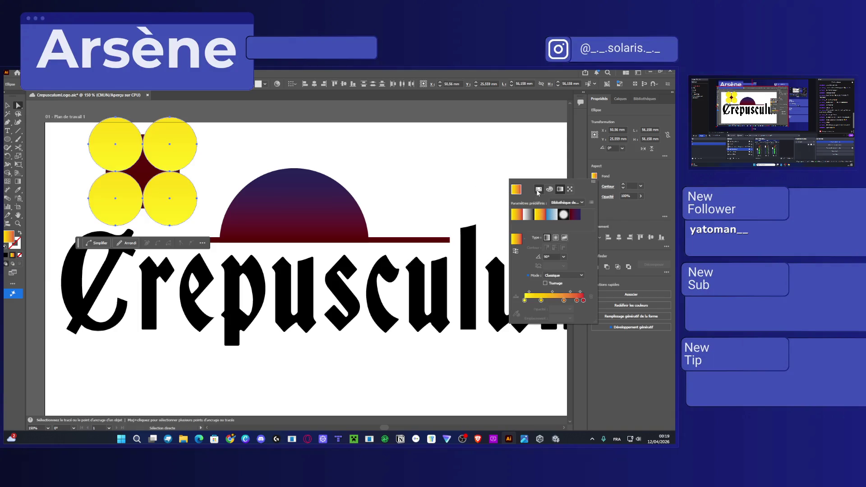
left_click(545, 209)
left_click(267, 160)
left_click(250, 151)
scroll(154, 166, "up", 1)
key("super")
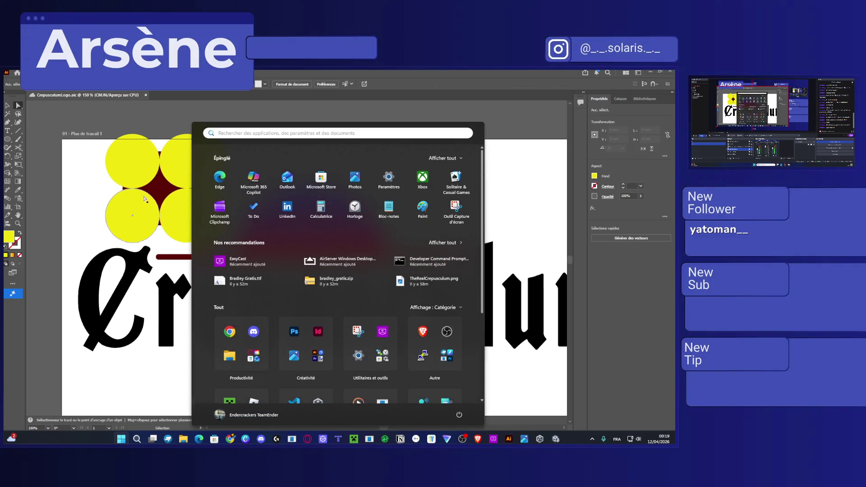
Merge the central gap between the yellow circles into one star shape with Shape Builder
key("super")
scroll(169, 194, "up", 1)
scroll(169, 194, "up", 1)
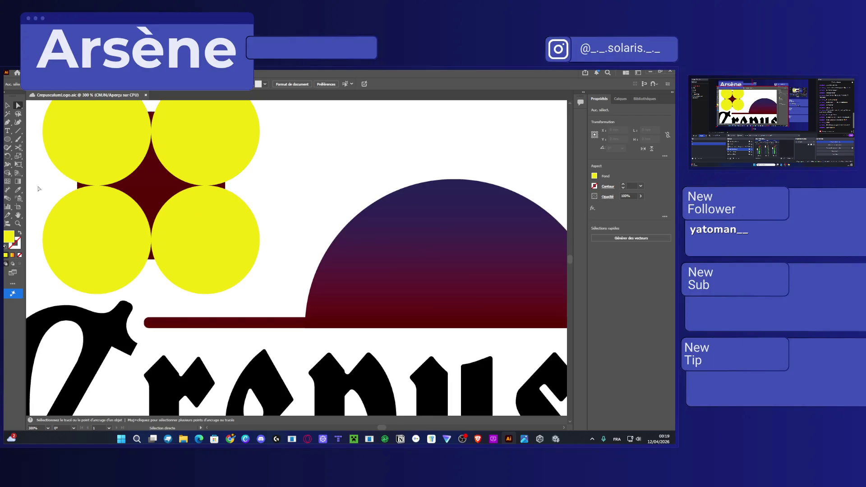
mouse_move(283, 227)
left_mouse_down()
mouse_move(90, 145)
mouse_move(46, 161)
left_mouse_up()
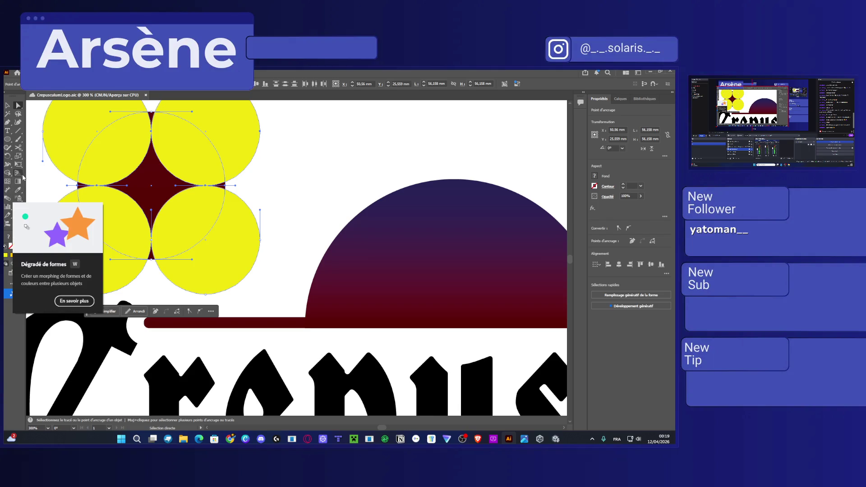
left_click(7, 173)
left_click(158, 180)
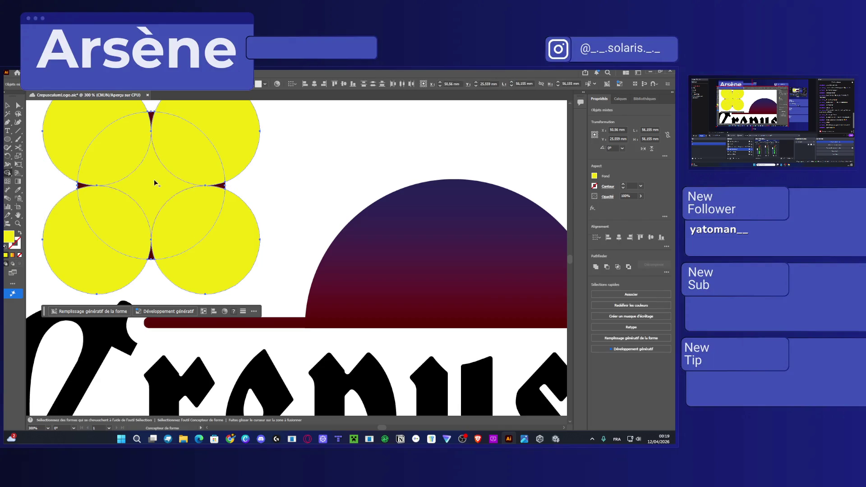
Pull the four-pointed star out to the right of the circle cluster
left_click(18, 105)
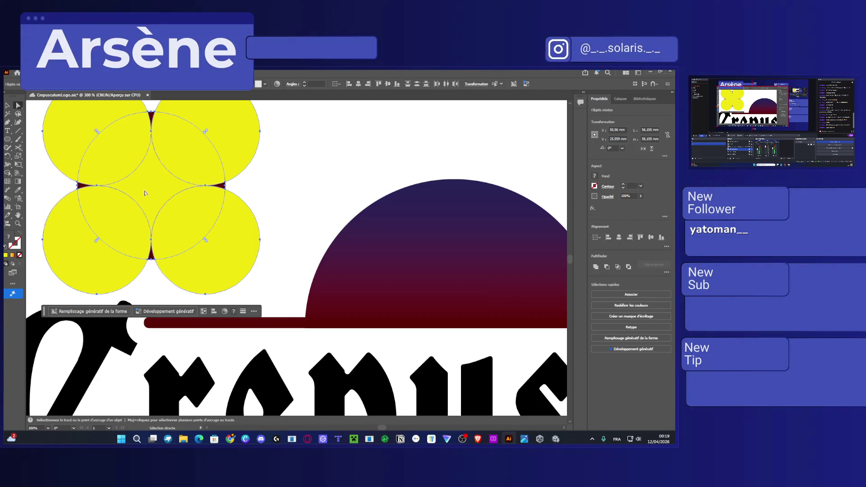
left_click_drag(195, 216, 235, 206)
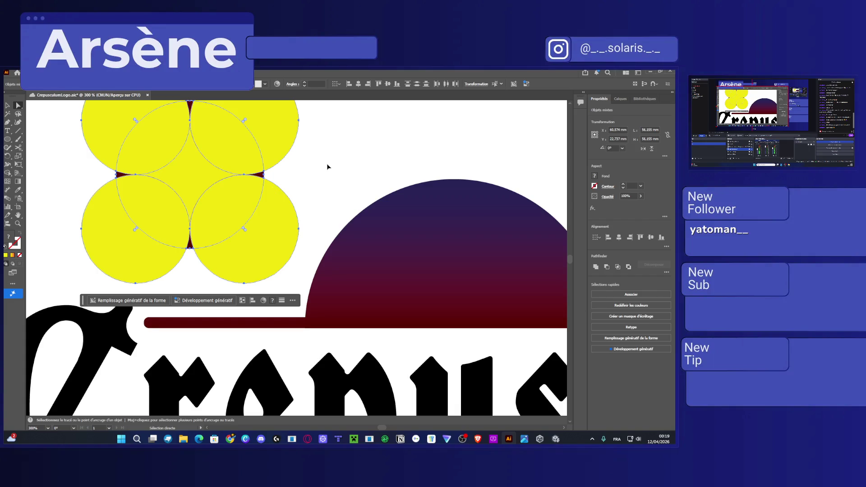
key("ctrl+z")
left_click(141, 180)
left_click_drag(141, 180, 311, 188)
Delete the leftover circle paths and yellow crescent pieces
left_click(209, 251, "shift")
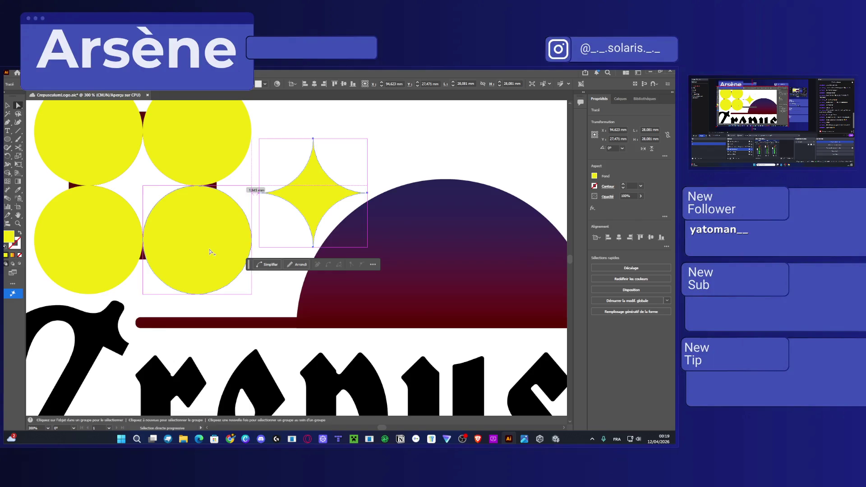
scroll(209, 251, "down", 2)
left_click(208, 238)
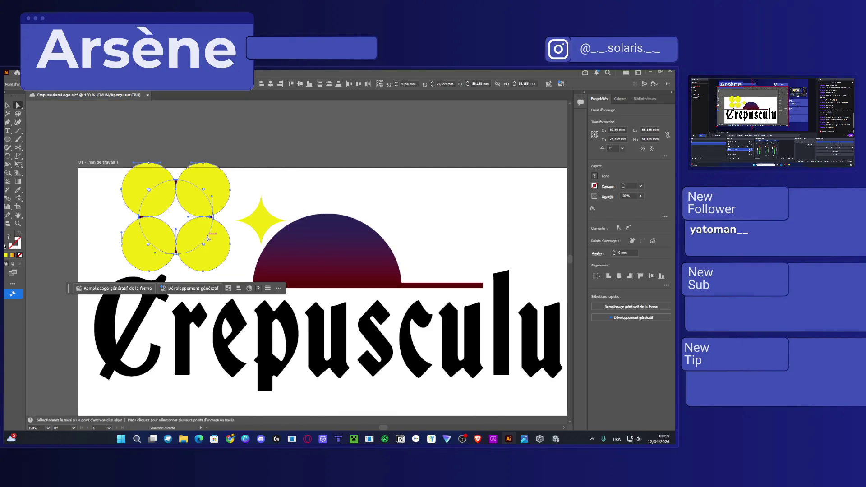
key("Delete")
mouse_move(81, 146)
left_mouse_down()
mouse_move(242, 273)
mouse_move(237, 278)
left_mouse_up()
key("v")
left_click(99, 188)
left_click_drag(236, 247, 218, 245)
key("Delete")
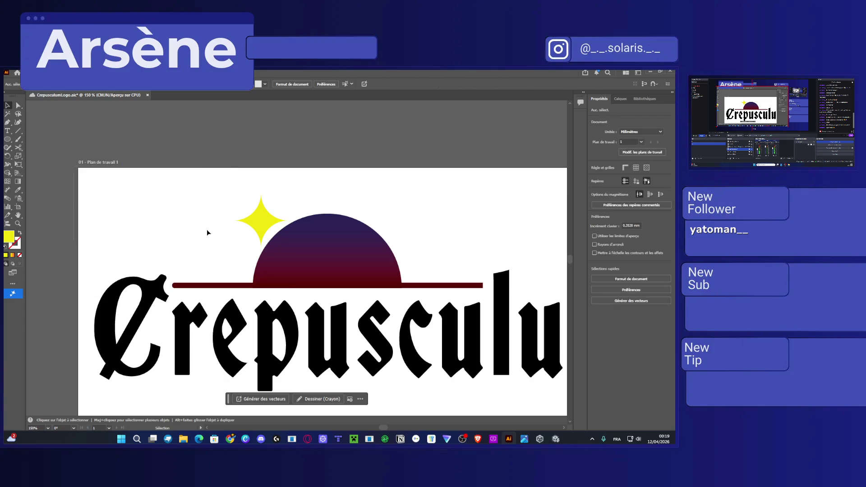
Centre the yellow star in the half-sun and stretch it taller
scroll(208, 234, "down", 3)
scroll(207, 233, "right", 5)
left_click(154, 162)
mouse_move(154, 162)
left_mouse_down()
mouse_move(217, 199)
mouse_move(213, 222)
left_mouse_up()
left_click_drag(212, 223, 210, 221)
scroll(211, 199, "up", 3)
left_click_drag(215, 188, 214, 134)
Cut the star at its left and right points with Scissors and delete the lower half
scroll(242, 209, "down", 1)
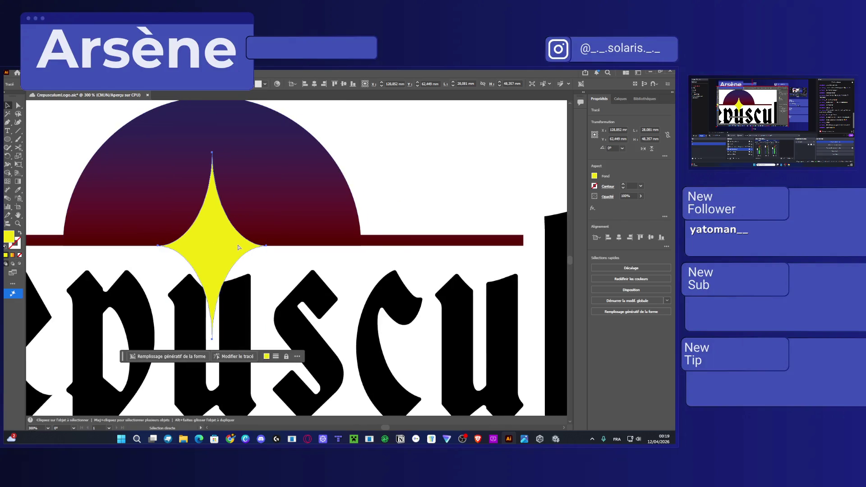
scroll(237, 244, "down", 1)
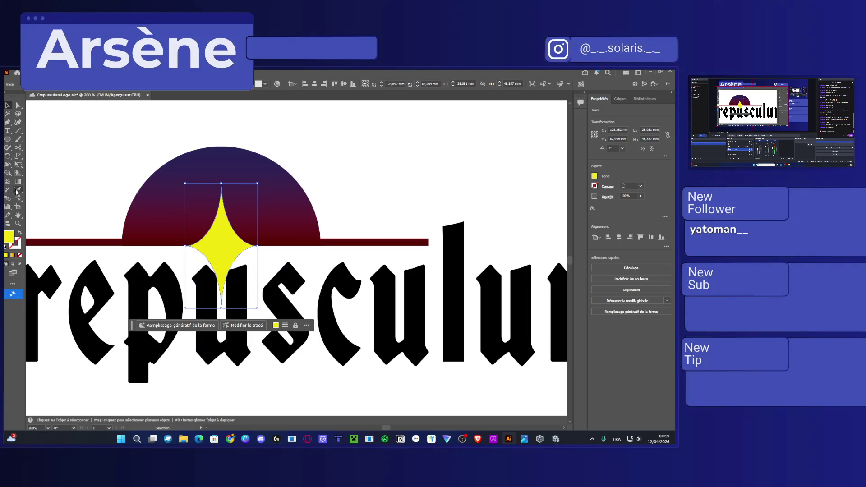
left_click(18, 148)
scroll(261, 251, "up", 2)
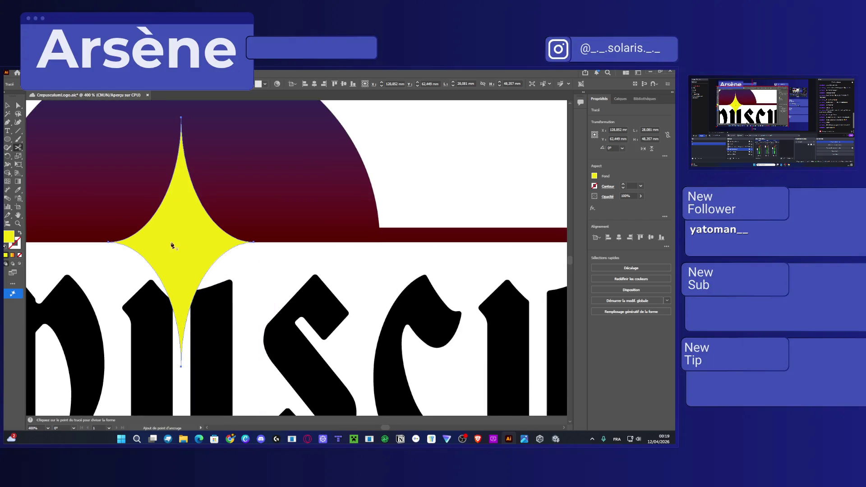
left_click(109, 242)
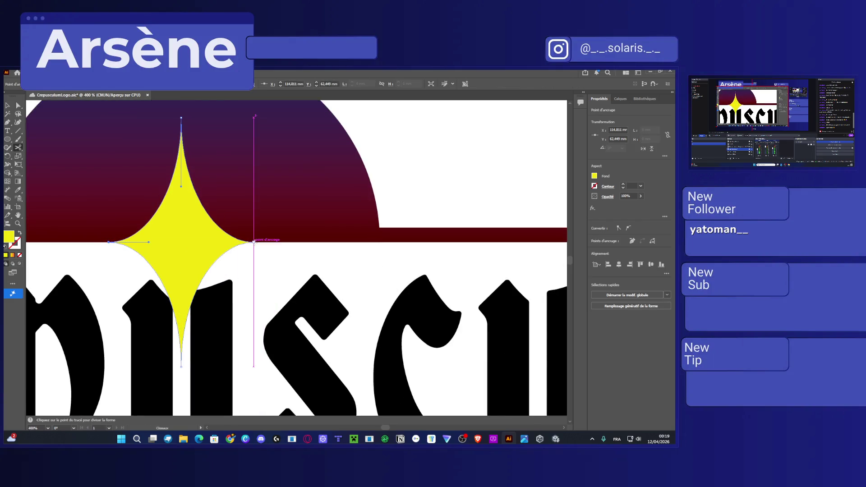
left_click(254, 242)
left_click(8, 105)
left_click(187, 284)
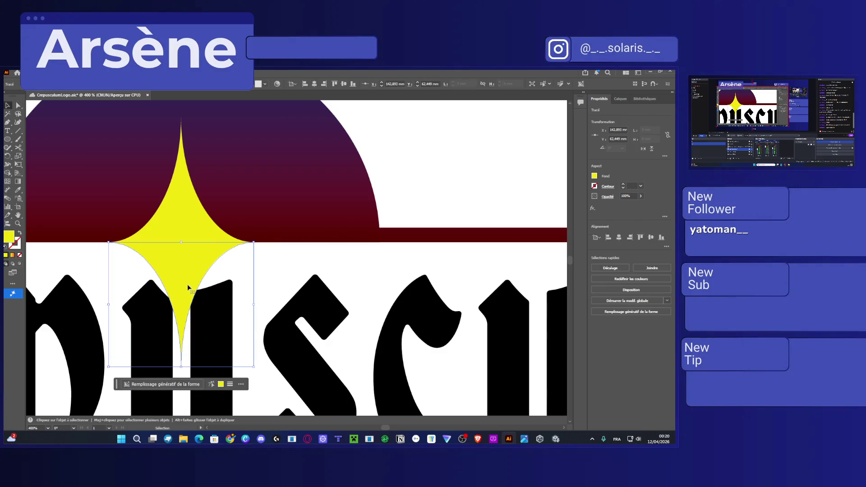
key("Delete")
Fill the remaining upper spike with white
left_click(174, 210)
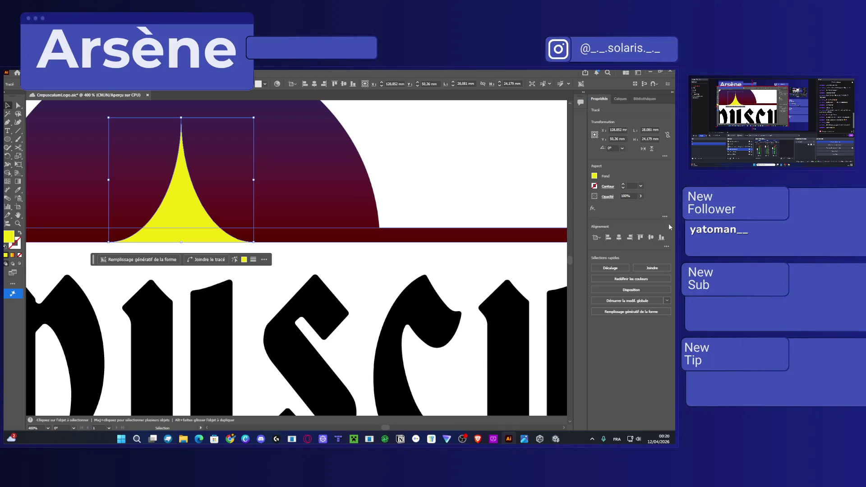
left_click(594, 176)
left_click(524, 208)
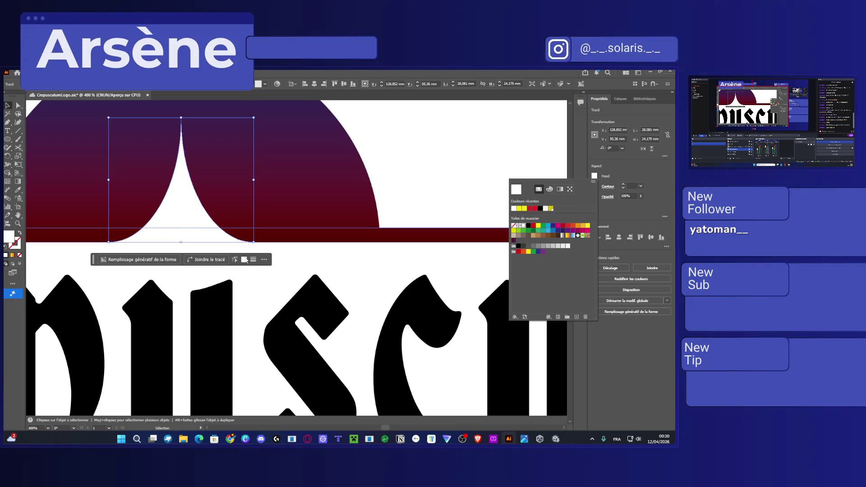
left_click(264, 274)
left_click(269, 277)
scroll(309, 291, "down", 1)
scroll(310, 291, "down", 1)
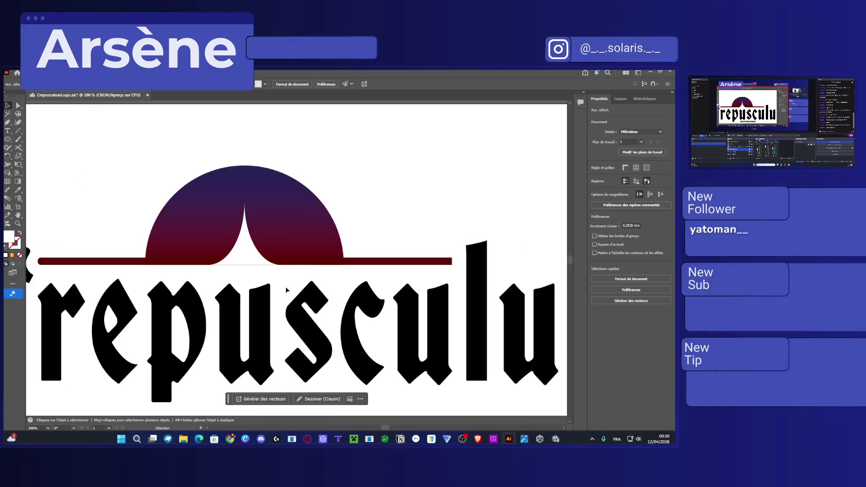
Try resizing the white spike under the arc from its bottom edge
scroll(248, 268, "up", 1)
scroll(248, 268, "up", 1)
left_click(239, 259)
scroll(240, 268, "up", 1)
left_click_drag(238, 258, 238, 258)
left_click(257, 302)
scroll(257, 302, "down", 1)
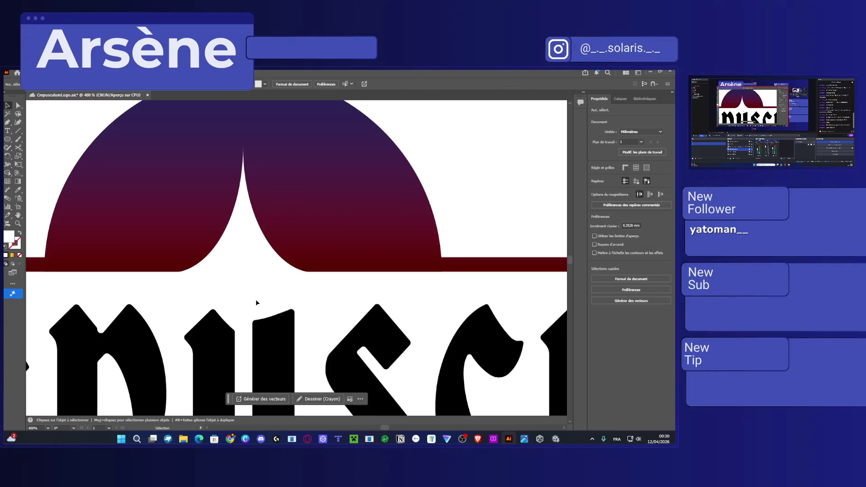
scroll(256, 302, "down", 2)
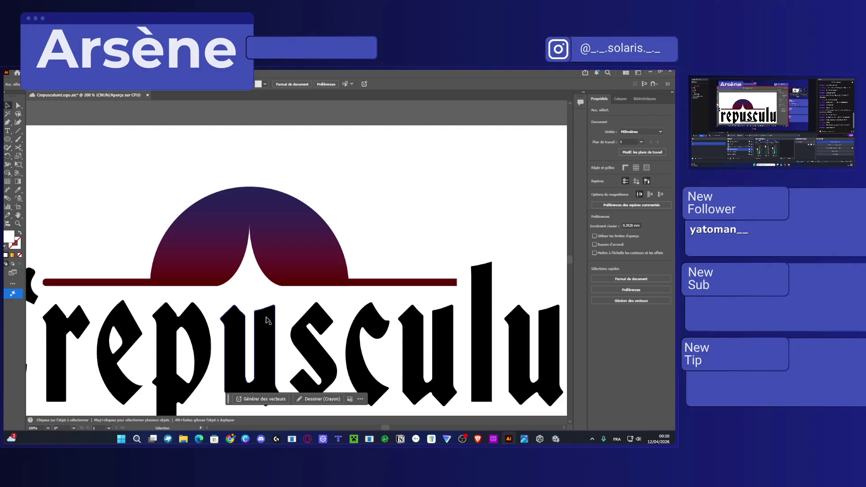
Bring the full star back to the front, raise it slightly and fill it white
left_click(252, 293)
key("ctrl+bracketright")
key("ctrl+bracketright")
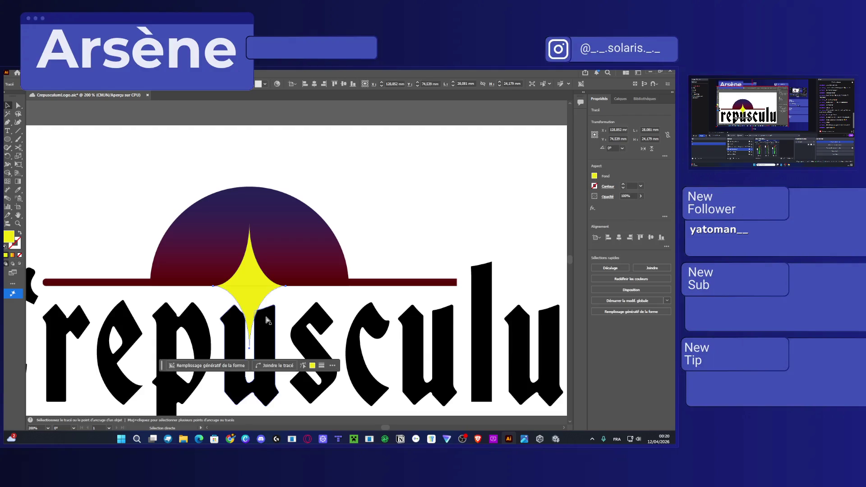
left_click_drag(253, 293, 252, 281)
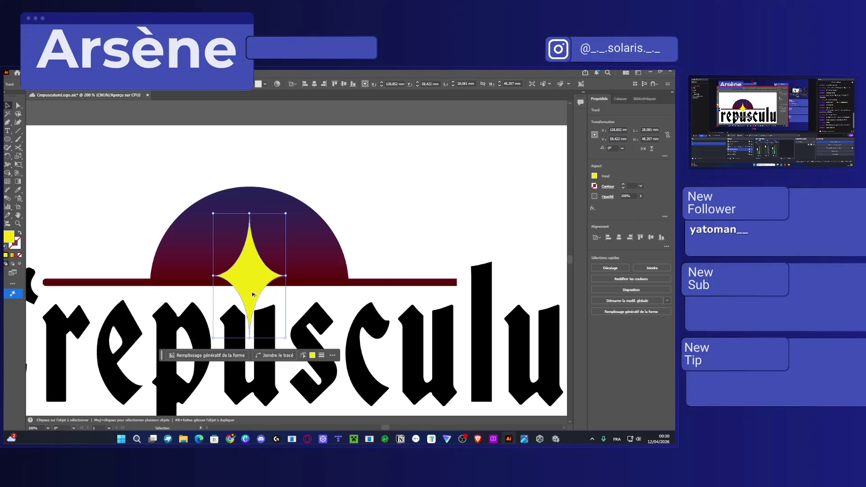
scroll(252, 296, "up", 2)
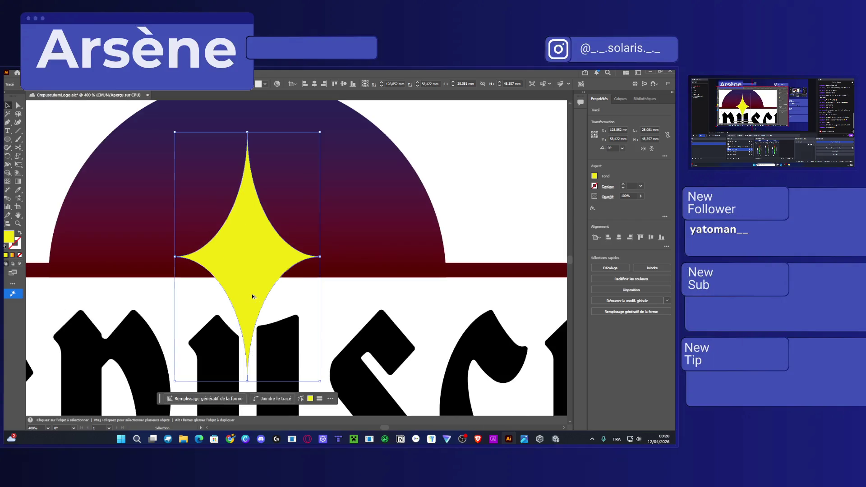
left_click(310, 399)
left_click(312, 282)
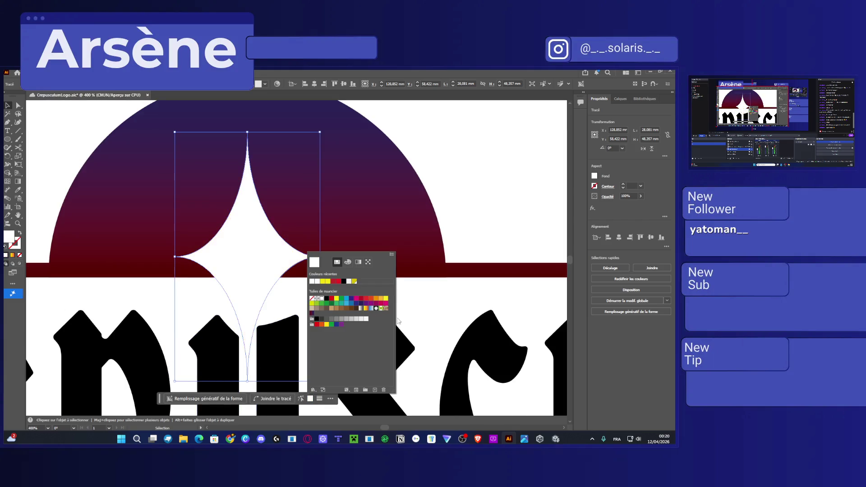
left_click(426, 314)
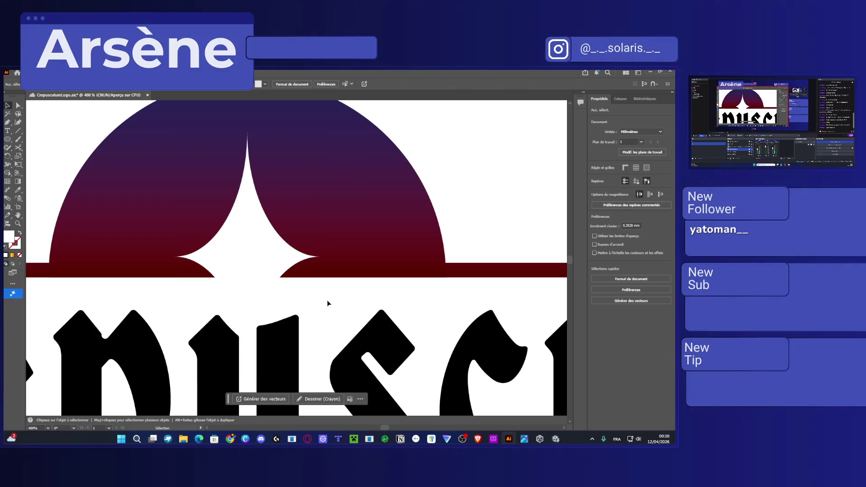
scroll(301, 299, "down", 1)
Shorten the white star's lower point from the bottom
left_click(264, 275)
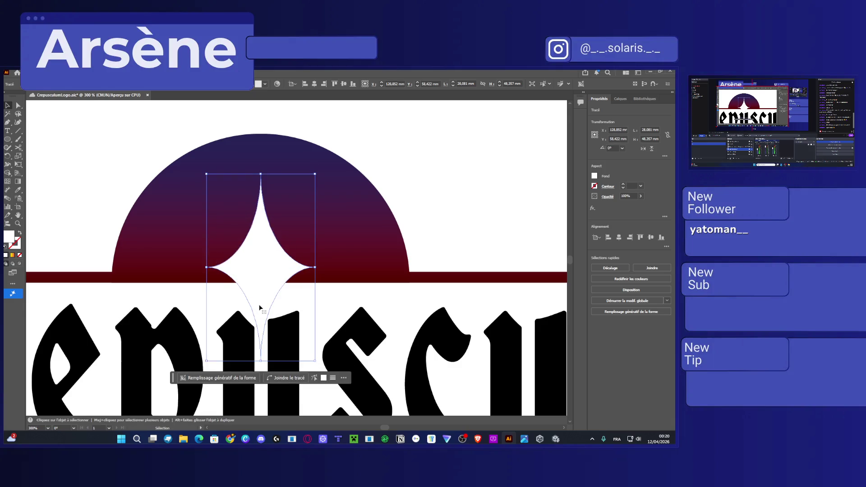
left_click_drag(261, 361, 262, 337)
left_click(317, 296)
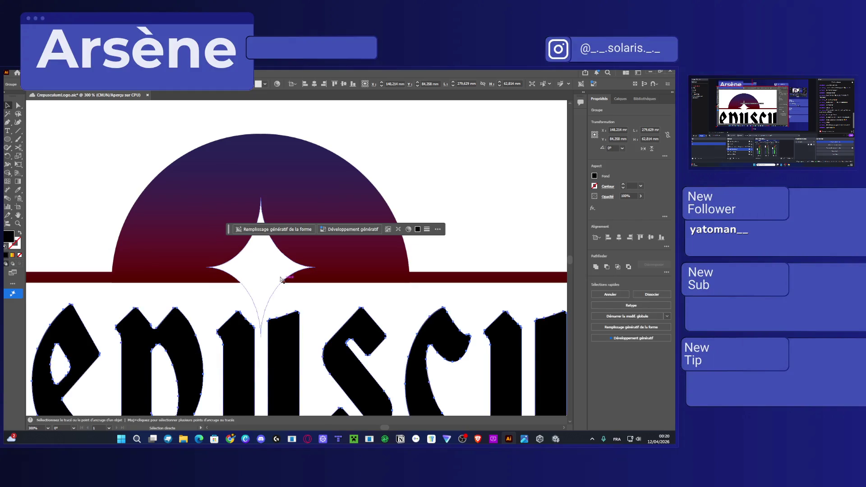
key("v")
left_click(283, 280)
mouse_move(261, 360)
left_mouse_down()
mouse_move(261, 312)
mouse_move(261, 343)
left_mouse_up()
Nudge the star with the arrow keys so it sits centred in the half-sun
key("Up")
key("Up")
key("Up")
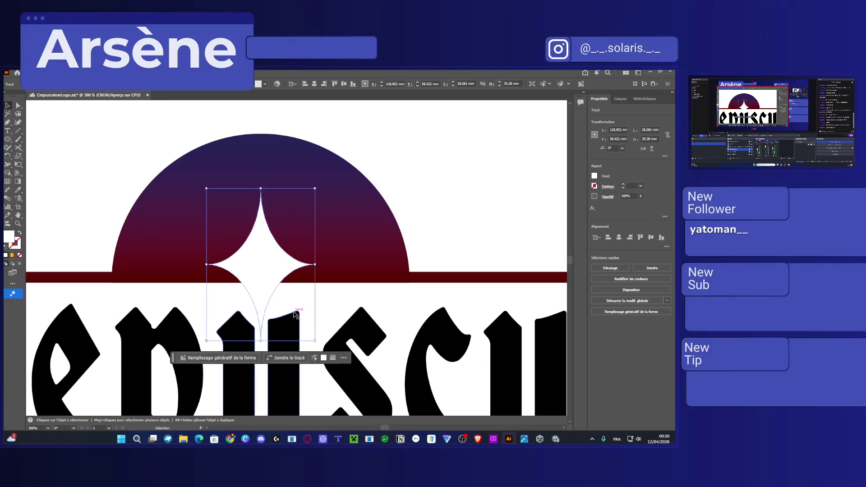
key("Up")
key("Up")
key("Up")
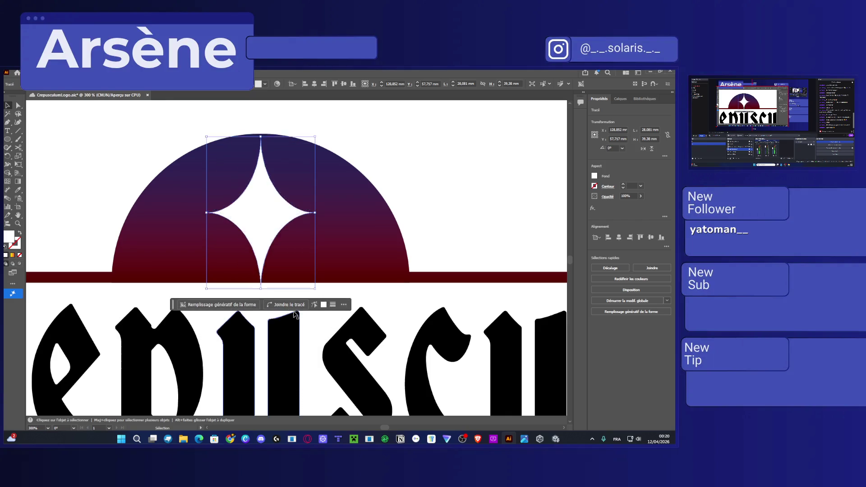
key("Down")
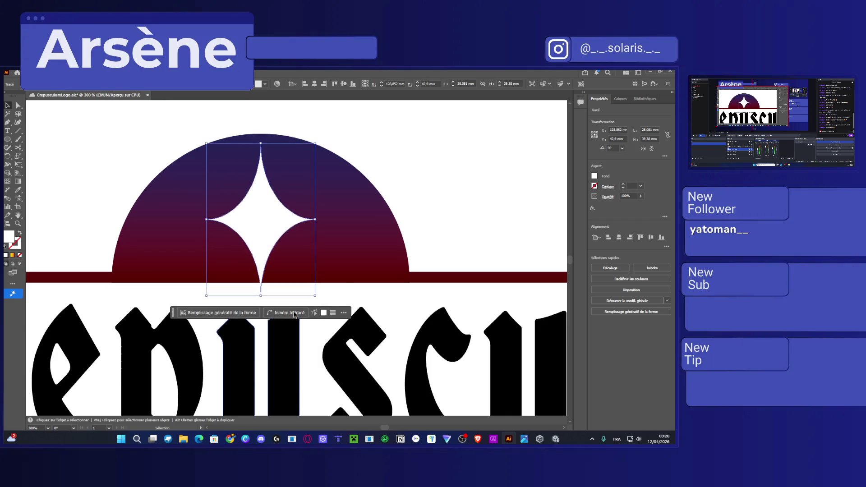
left_click(337, 290)
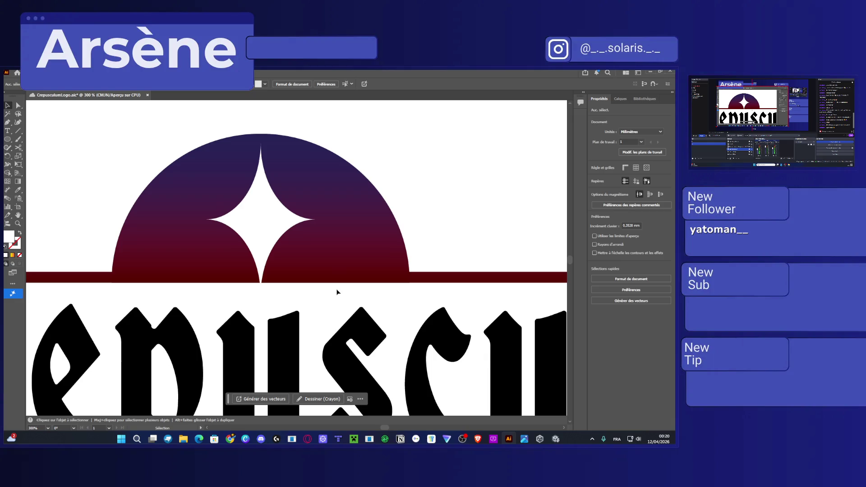
left_click(252, 241)
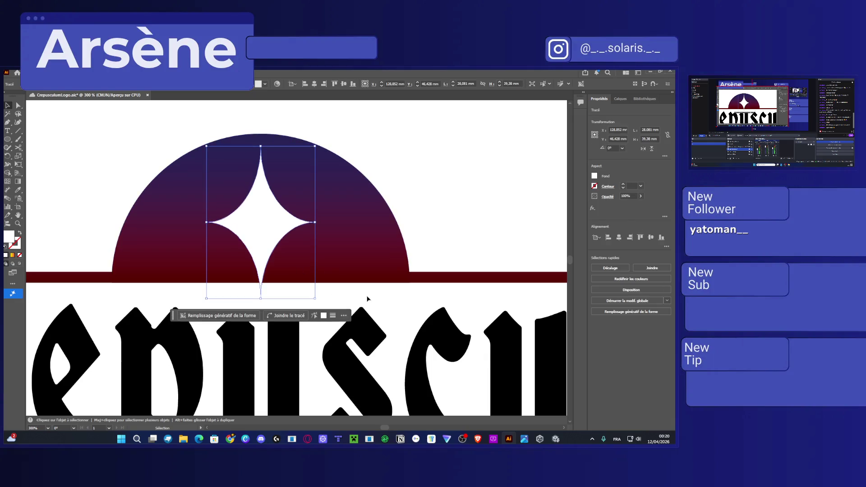
key("Down")
key("Down")
key("Down")
left_click(367, 301)
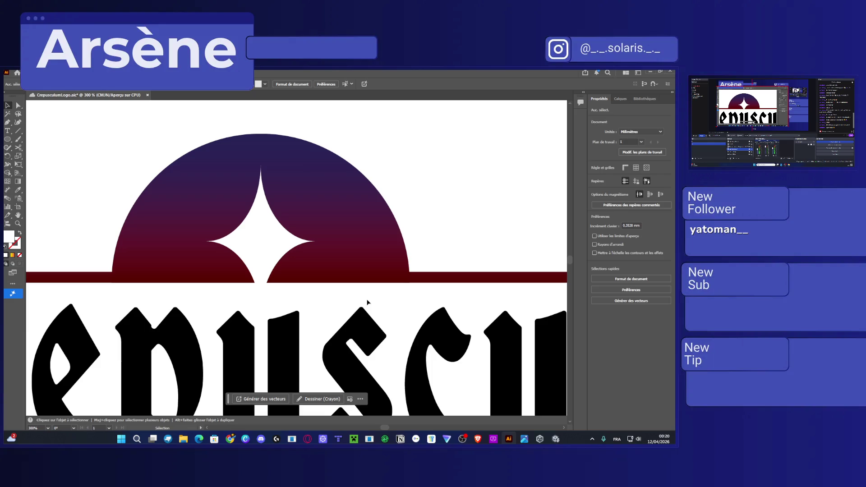
scroll(367, 302, "down", 5)
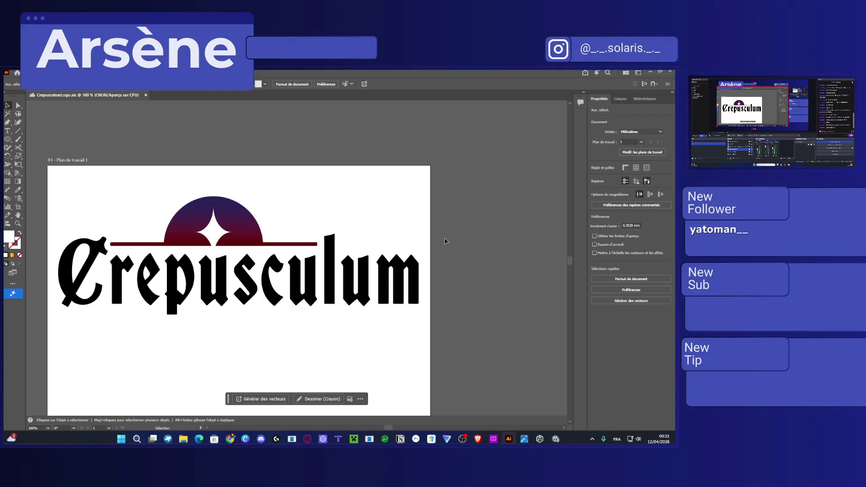
mouse_move(505, 311)
left_mouse_down()
mouse_move(411, 310)
mouse_move(94, 254)
mouse_move(62, 260)
left_mouse_up()
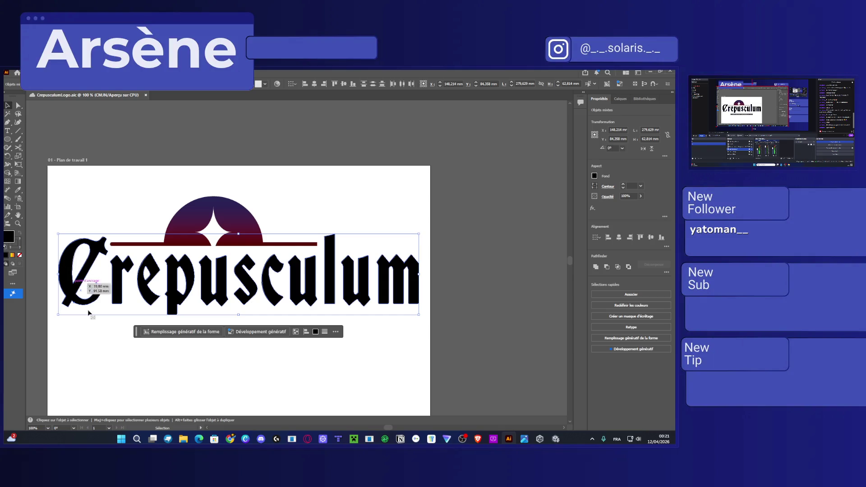
left_click(93, 386)
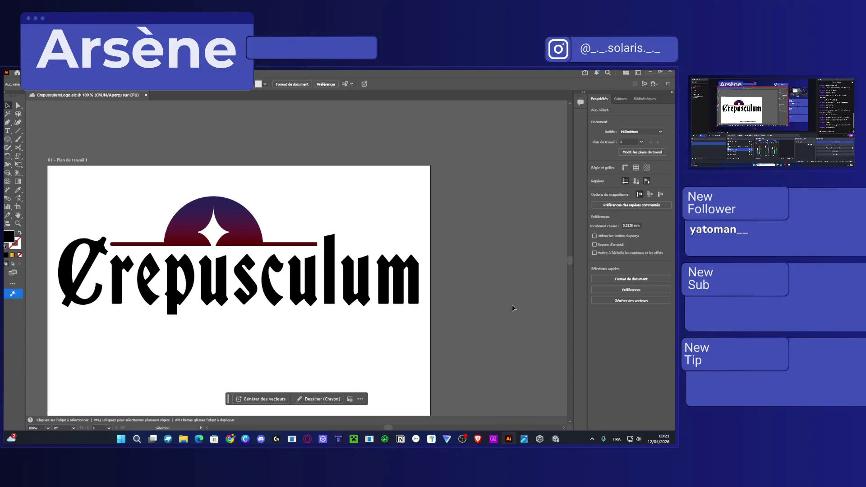
key("super+shift+s")
mouse_move(422, 312)
left_mouse_down()
mouse_move(65, 202)
mouse_move(53, 184)
left_mouse_up()
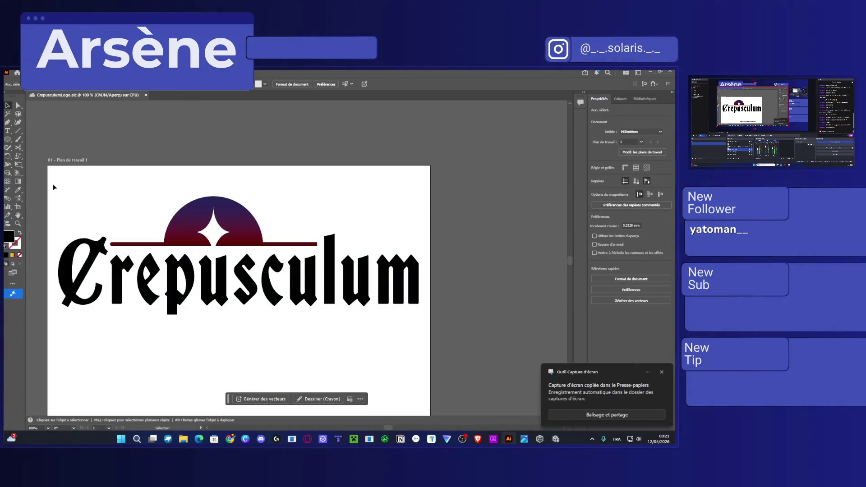
key("super+shift+s")
mouse_move(54, 176)
left_mouse_down()
mouse_move(354, 362)
mouse_move(423, 345)
mouse_move(423, 336)
left_mouse_up()
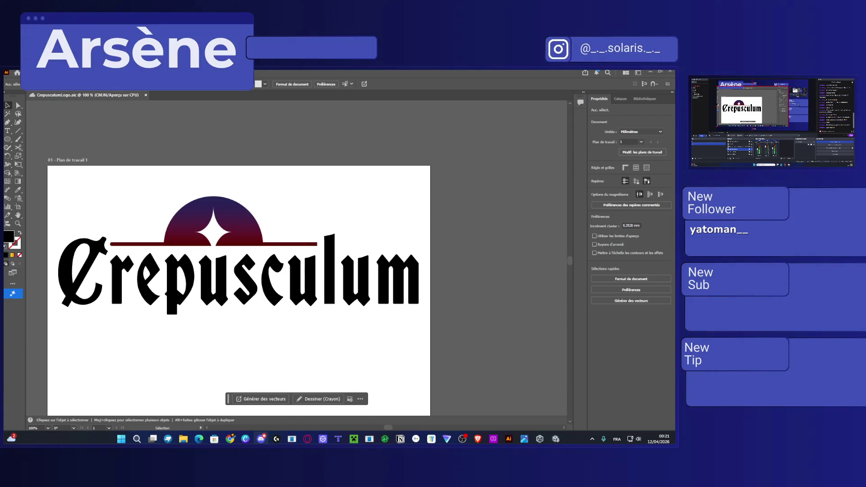
left_click(217, 236)
Nudge and move the white star up over the half-sun
scroll(216, 235, "up", 1)
key("Down")
key("Down")
key("Down")
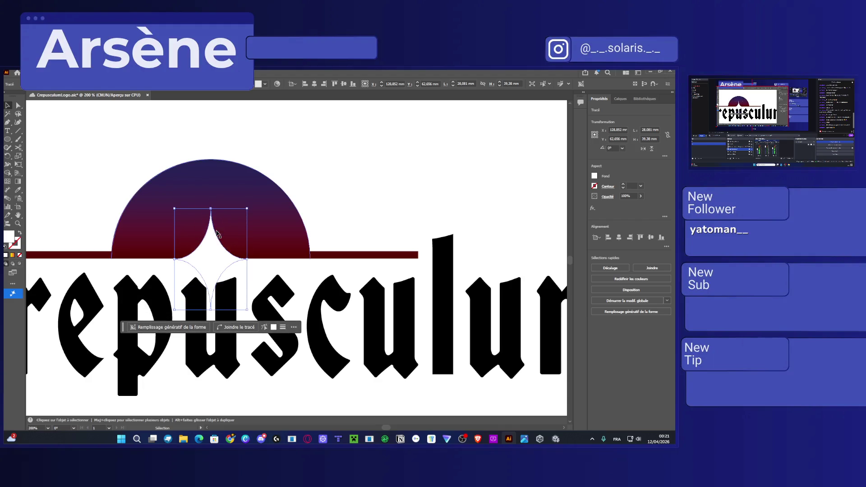
left_click(153, 268)
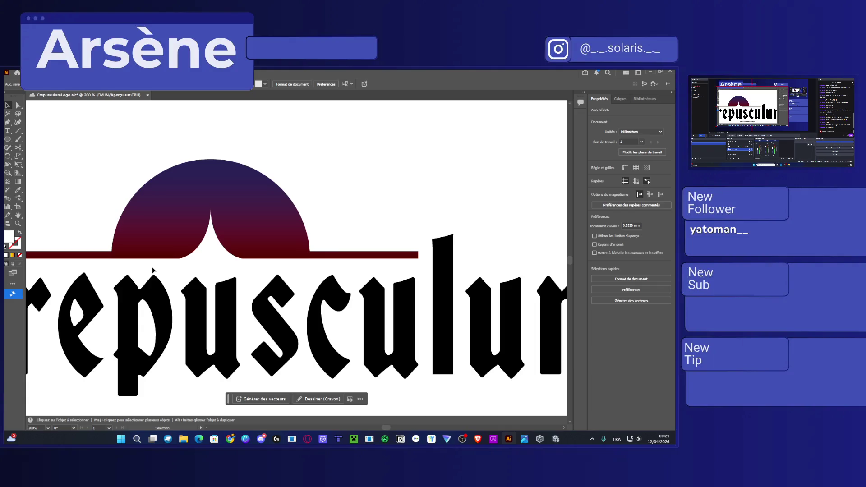
scroll(152, 270, "down", 1)
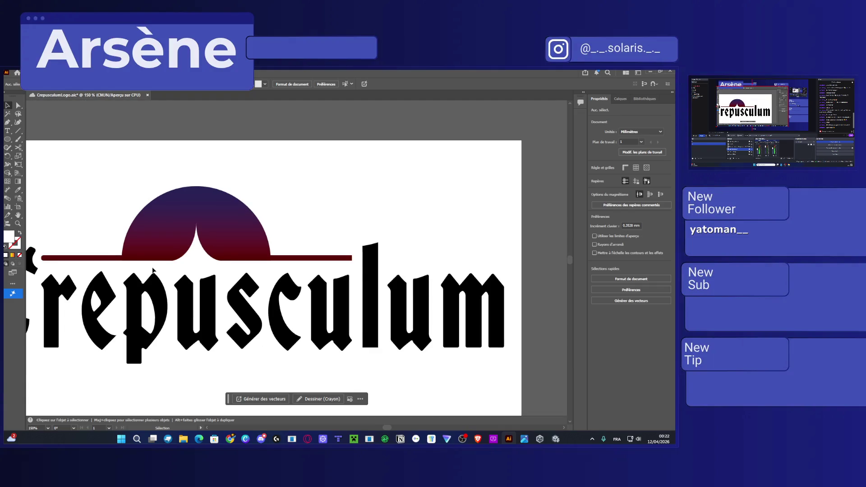
key("a")
key("ctrl+z")
key("Up")
key("Up")
key("Up")
key("Up")
key("Up")
key("Up")
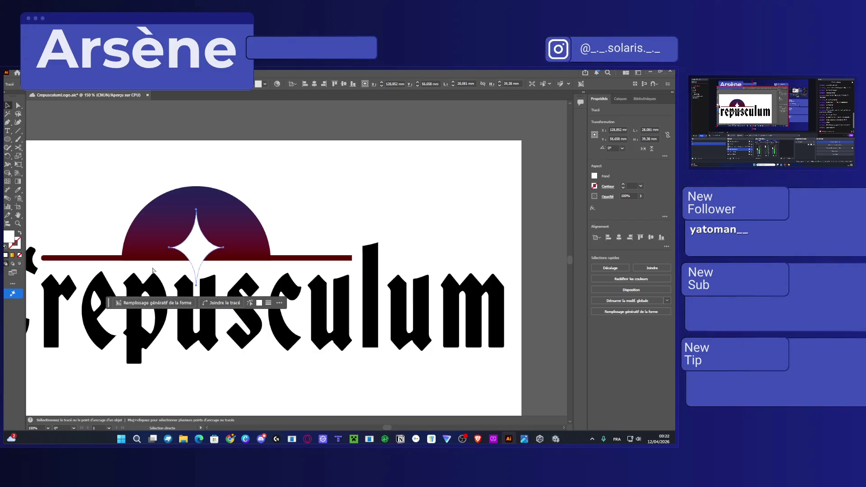
key("Up")
key("Up")
key("Up")
key("v")
mouse_move(200, 247)
left_mouse_down()
mouse_move(201, 227)
mouse_move(205, 234)
left_mouse_up()
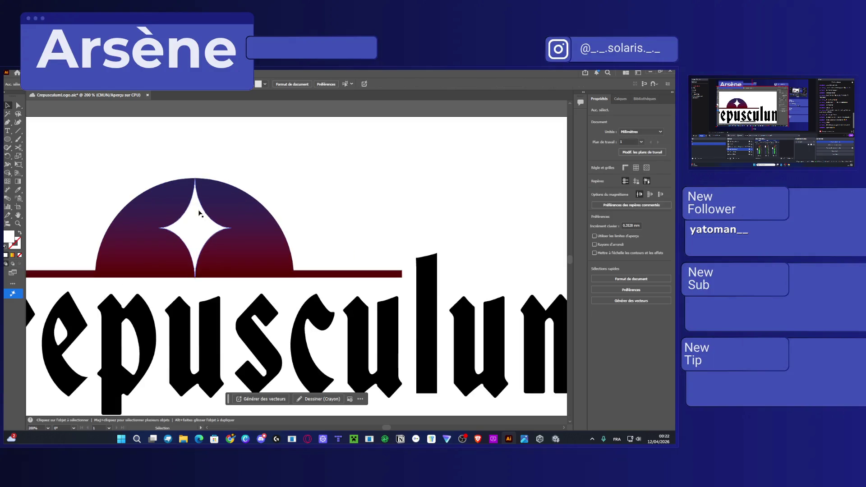
Stretch the star taller around its centre
scroll(199, 222, "up", 2)
left_click(199, 223)
left_click_drag(194, 157, 193, 136)
left_click(370, 206)
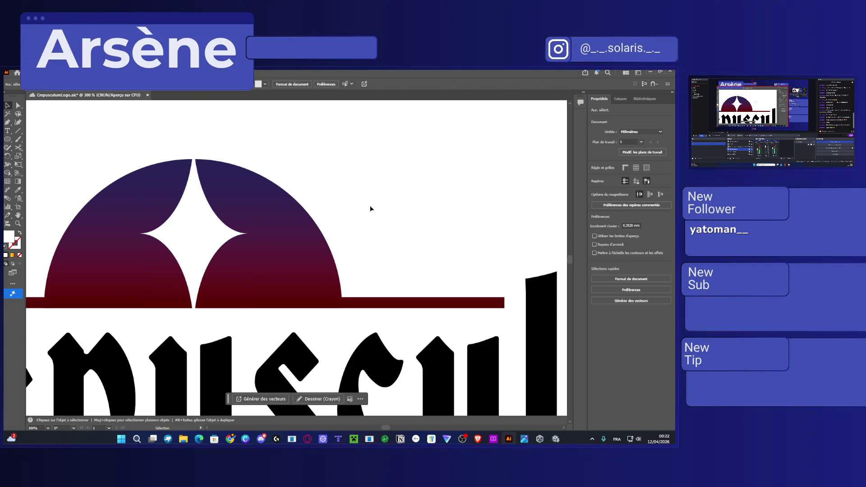
Widen the star to about 35.89 mm, then to 44.45 mm
left_click(244, 234)
left_click_drag(249, 234, 266, 234)
left_click(351, 212)
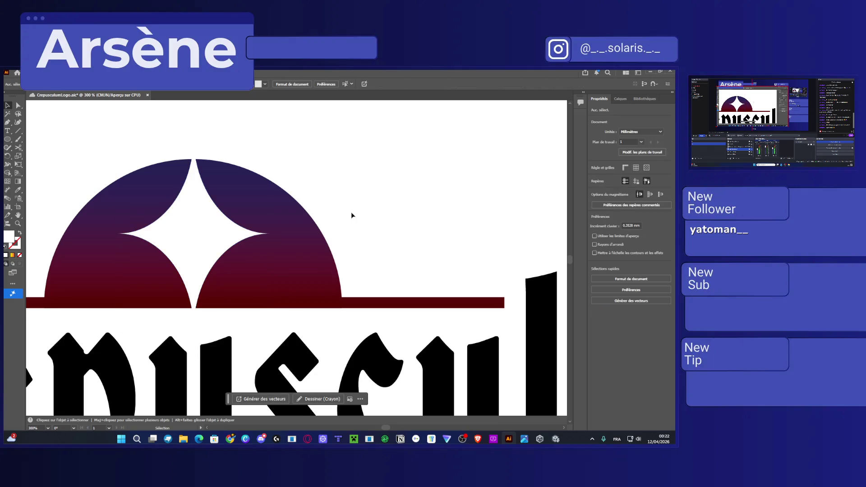
scroll(351, 212, "down", 2)
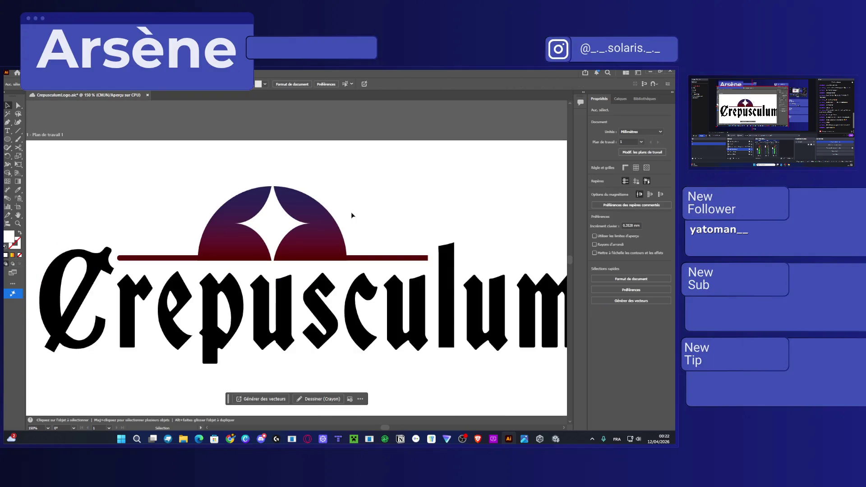
left_click(265, 227)
left_click_drag(311, 223, 317, 227)
left_click(377, 207)
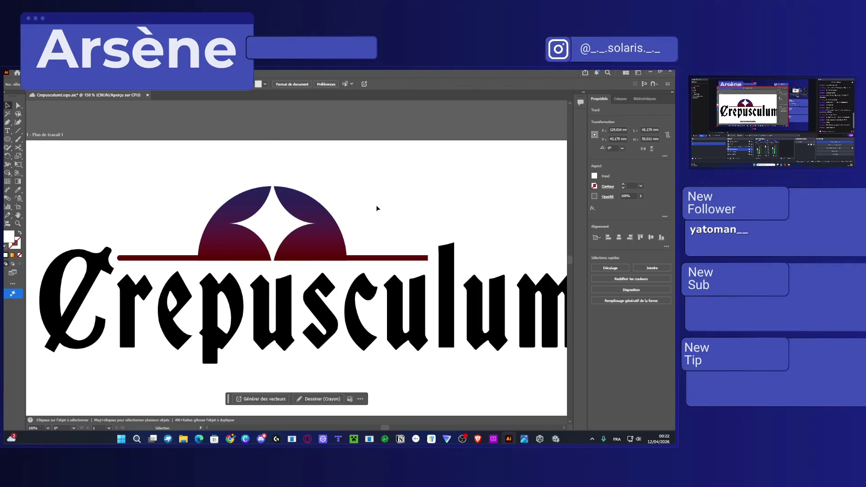
left_click(281, 236)
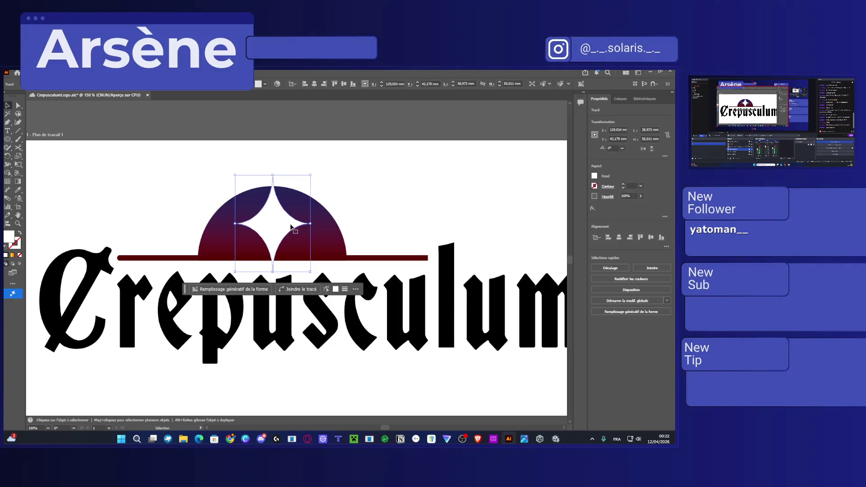
left_click(376, 196)
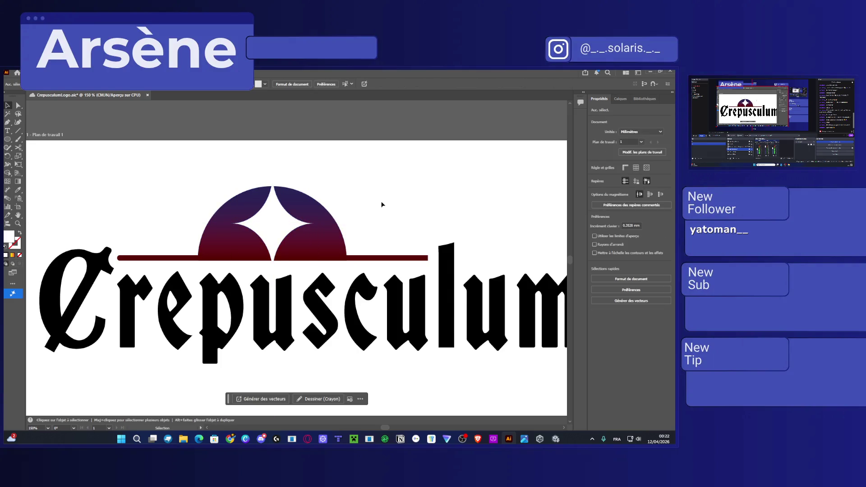
scroll(293, 186, "right", 3)
scroll(293, 186, "down", 1)
scroll(292, 185, "down", 1)
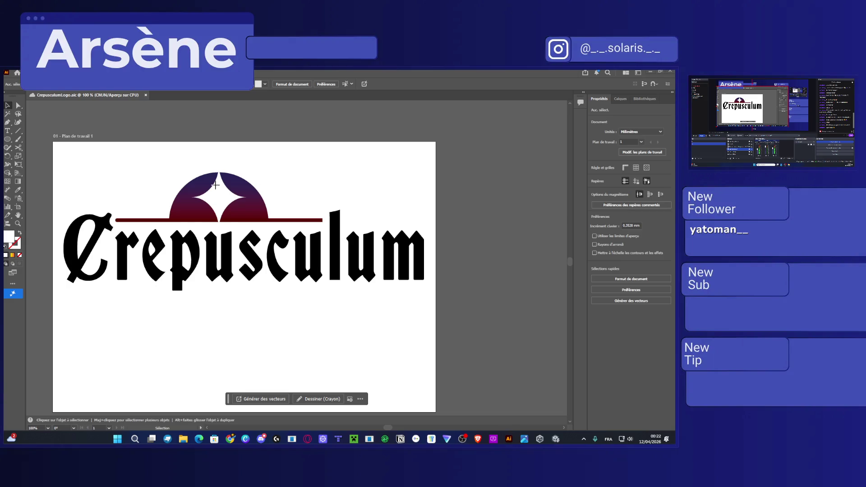
Snip the logo, delete the white star from the half-sun, and snip the logo again
key("super+shift+s")
left_click_drag(57, 149, 432, 315)
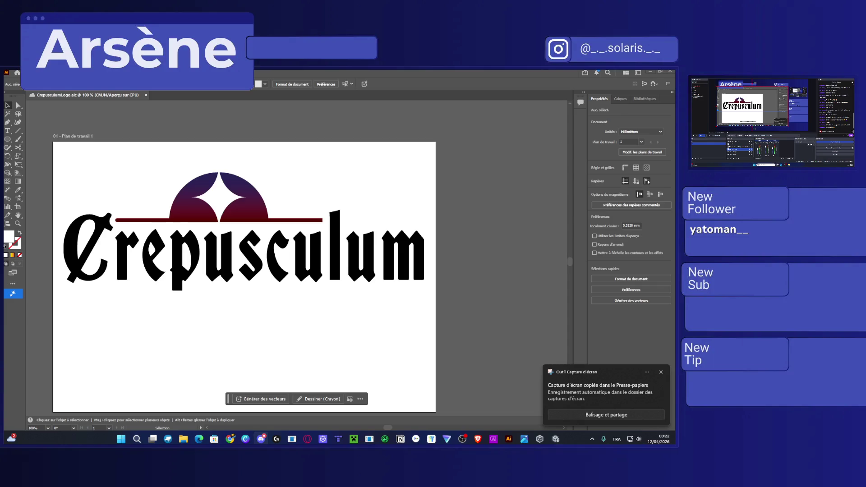
left_click(217, 200)
scroll(219, 206, "up", 1)
scroll(218, 205, "up", 1)
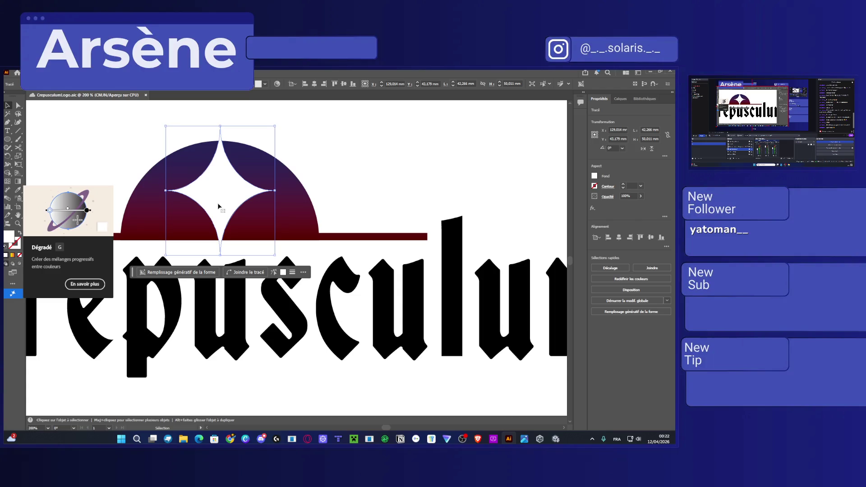
key("Delete")
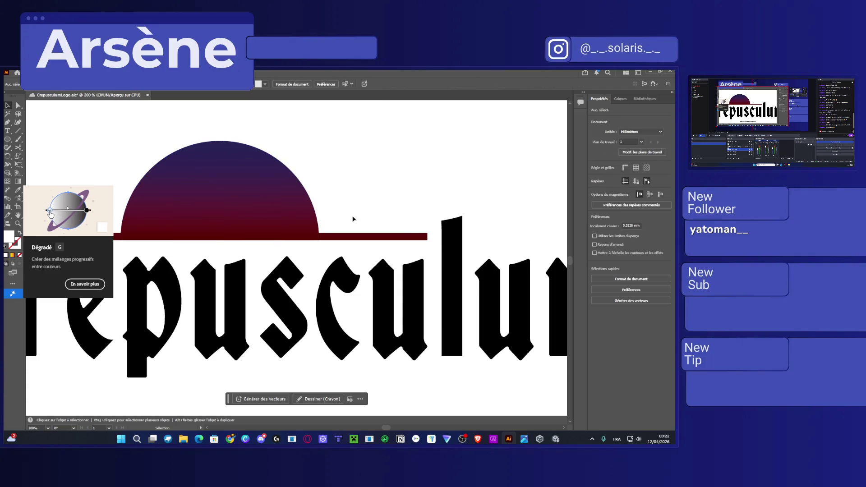
scroll(352, 219, "down", 2)
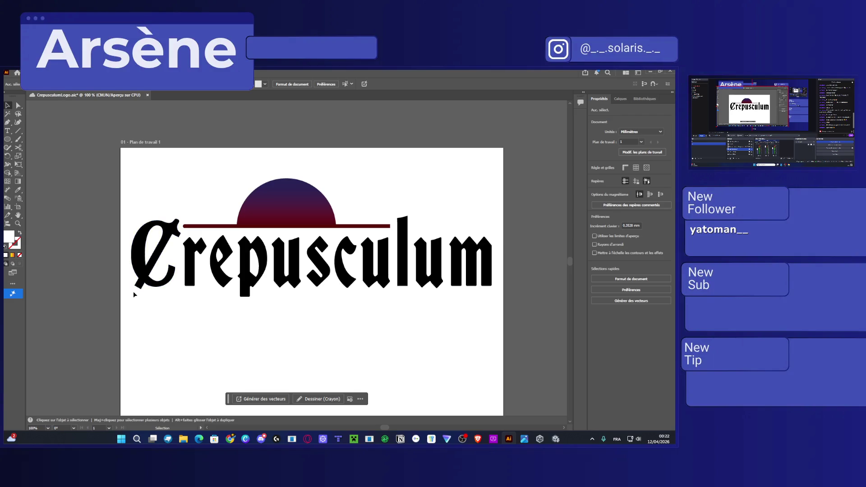
key("super+shift+s")
mouse_move(124, 293)
left_mouse_down()
mouse_move(329, 207)
mouse_move(503, 159)
left_mouse_up()
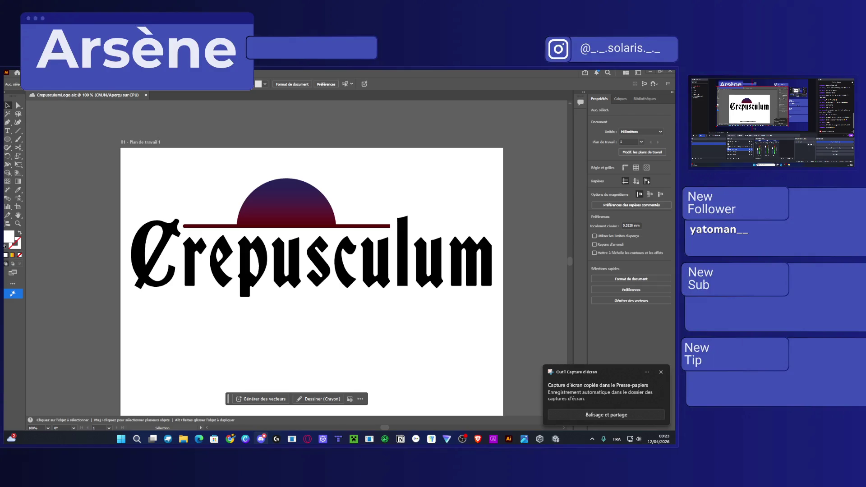
Select the whole logo and switch the lettering fill from solid black to a gradient
mouse_move(505, 306)
left_mouse_down()
mouse_move(464, 291)
mouse_move(129, 253)
left_mouse_up()
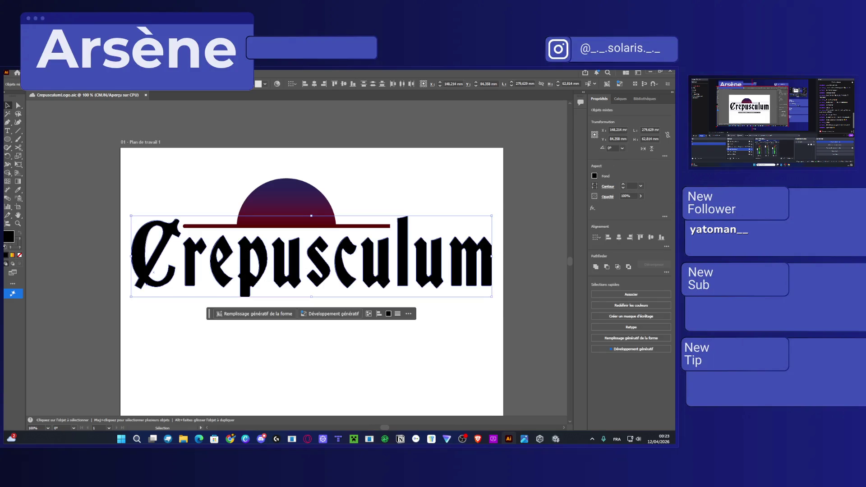
left_click(594, 176)
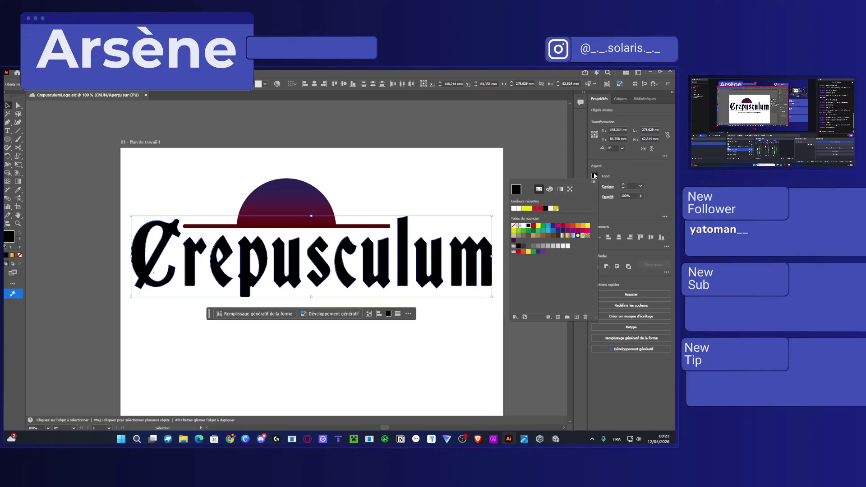
left_click(560, 193)
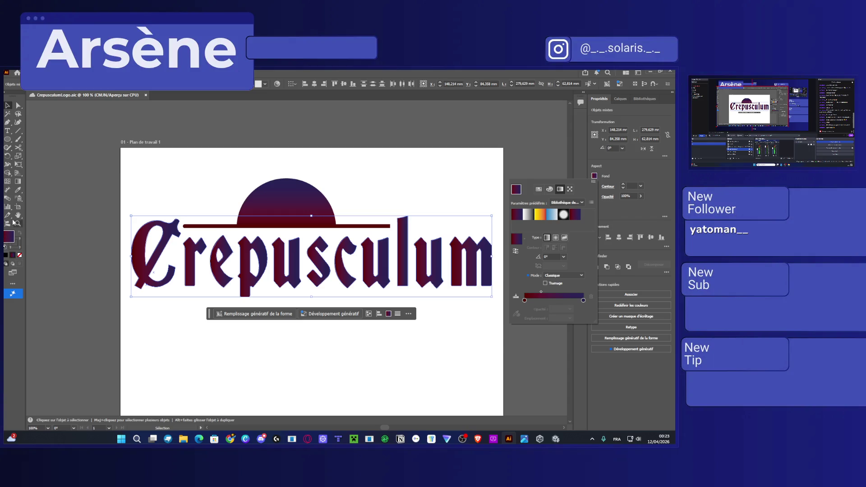
left_click(18, 181)
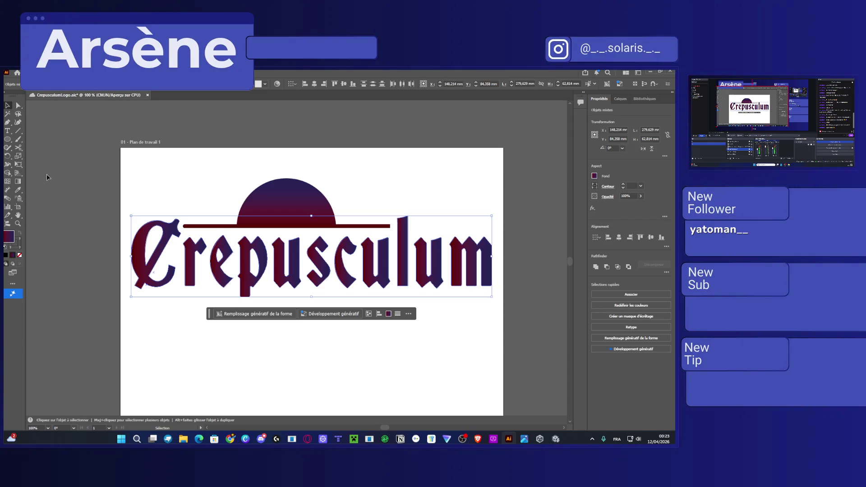
Drag the gradients on the C, r, e, p and s letters so each runs vertically
left_click(18, 181)
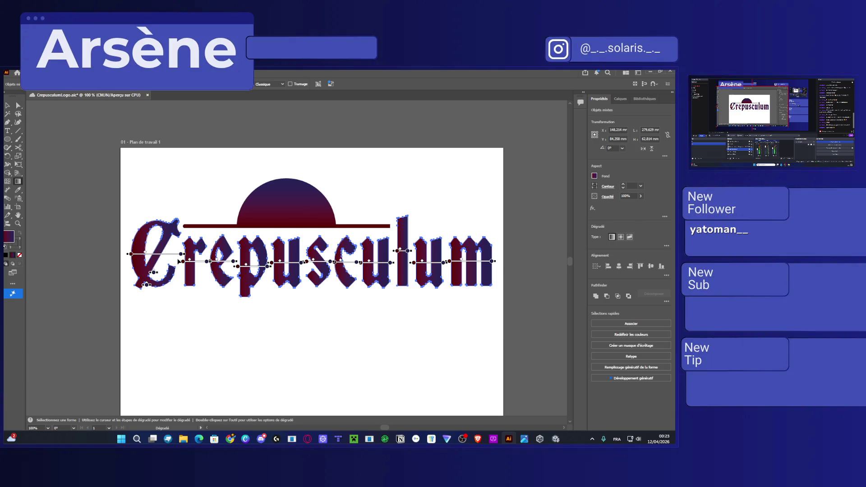
left_click_drag(131, 254, 168, 290)
left_click_drag(156, 251, 156, 304)
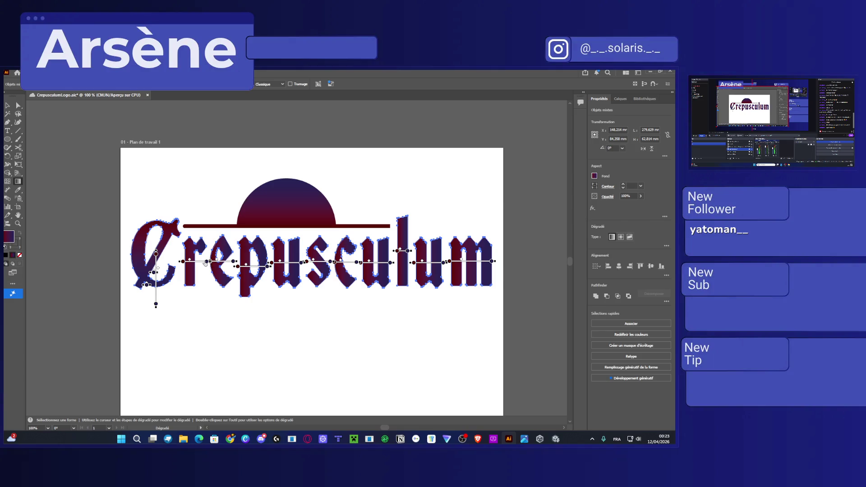
mouse_move(195, 261)
left_mouse_down()
mouse_move(194, 285)
mouse_move(222, 284)
left_mouse_up()
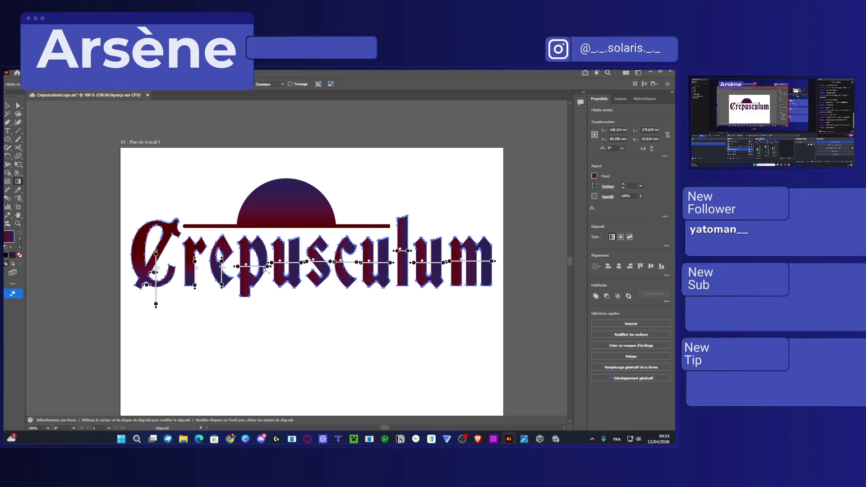
left_click_drag(275, 270, 253, 296)
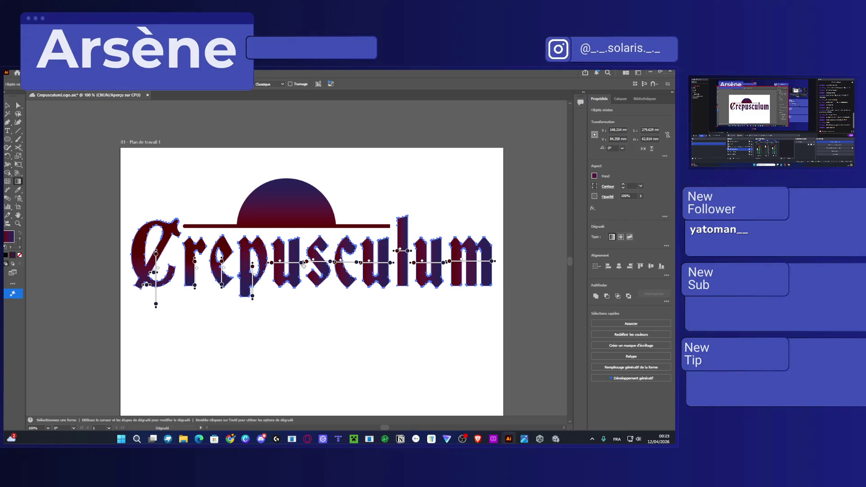
mouse_move(272, 262)
left_mouse_down()
mouse_move(294, 285)
mouse_move(324, 267)
left_mouse_up()
key("ctrl+a")
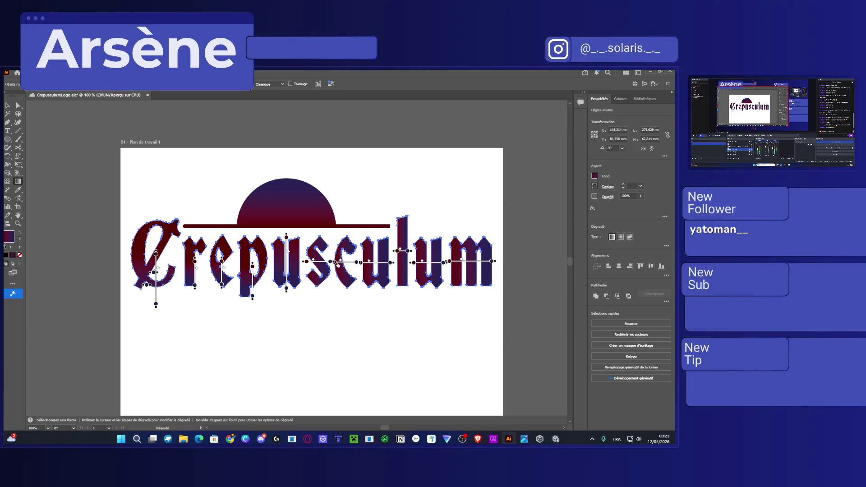
left_click_drag(307, 261, 306, 285)
Group the letters, undo the grouping, and bring up the lettering's context menu again
key("v")
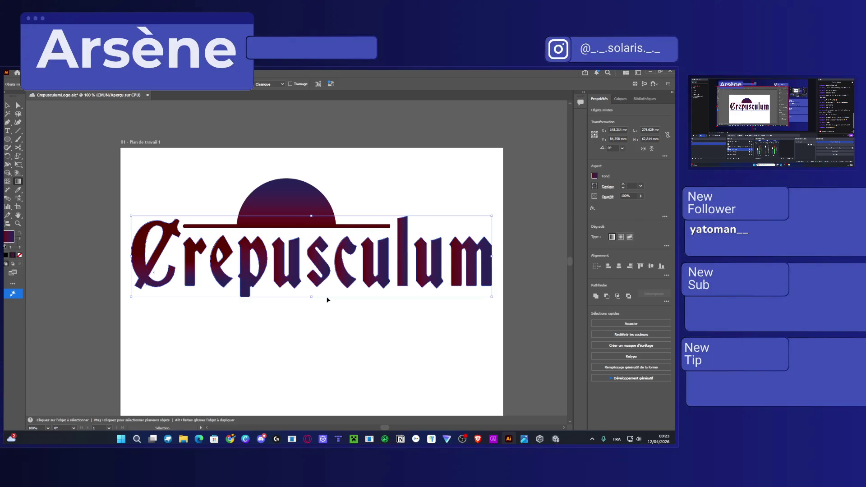
left_click(18, 105)
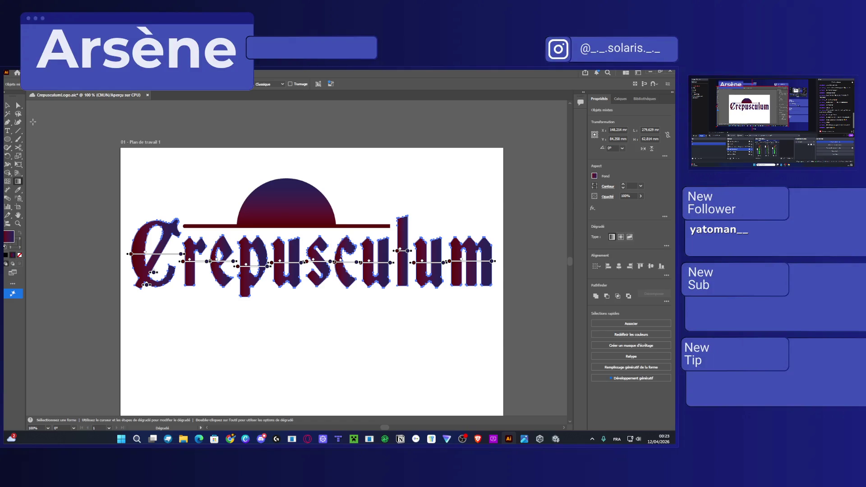
key("v")
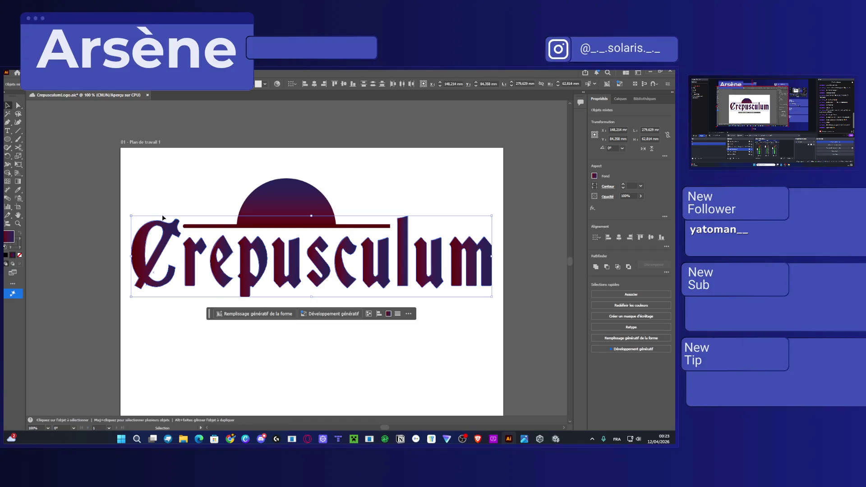
right_click(163, 216)
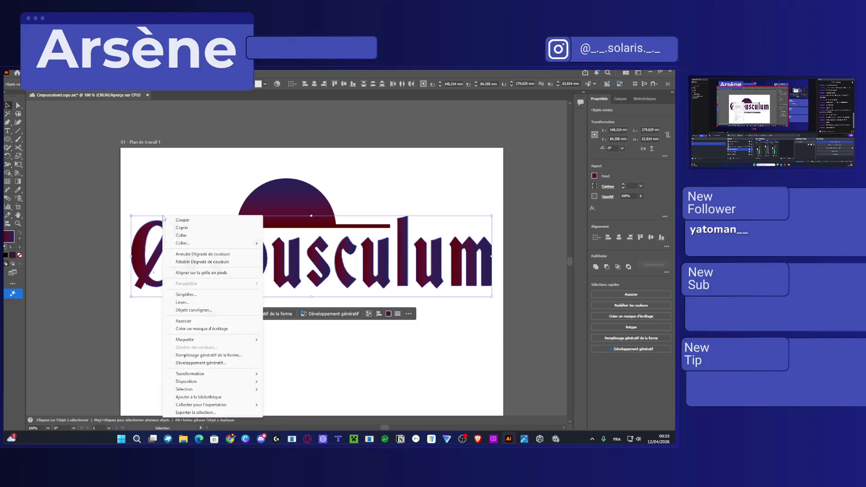
left_click(197, 320)
left_click(18, 181)
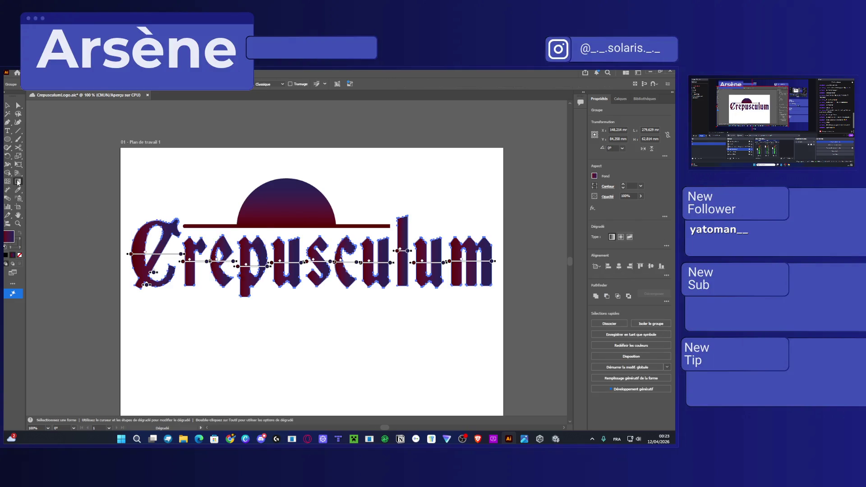
key("ctrl+z")
left_click(7, 105)
right_click(221, 260)
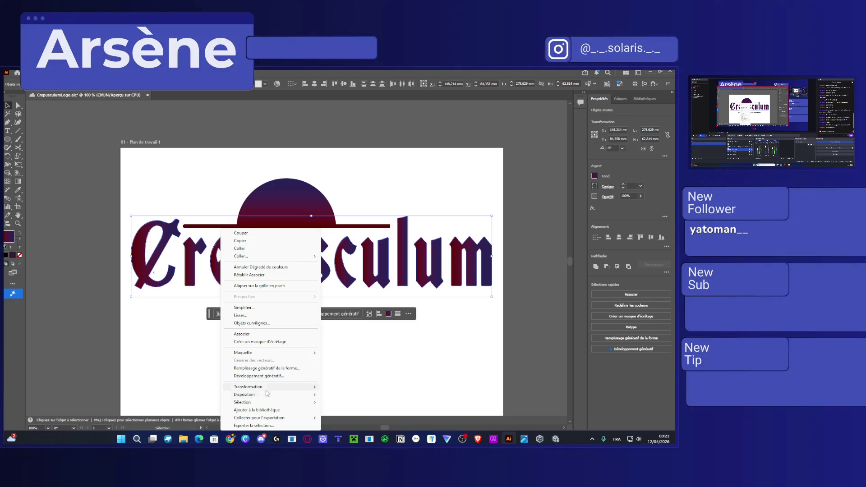
Group all the Crepusculum letters into one object and reopen its gradient fill options
left_click(244, 334)
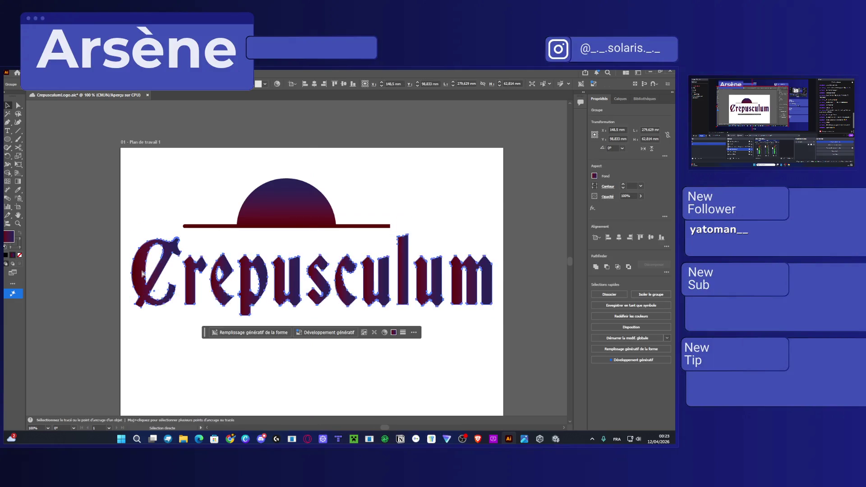
left_click(595, 176)
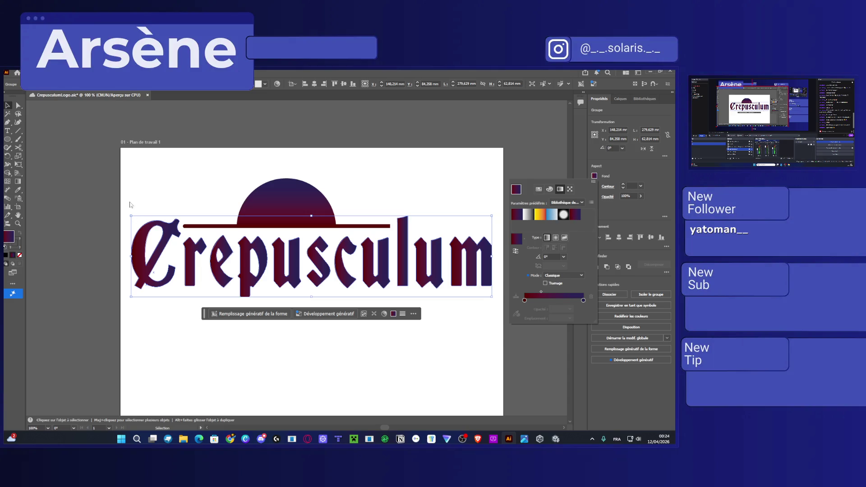
left_click(19, 182)
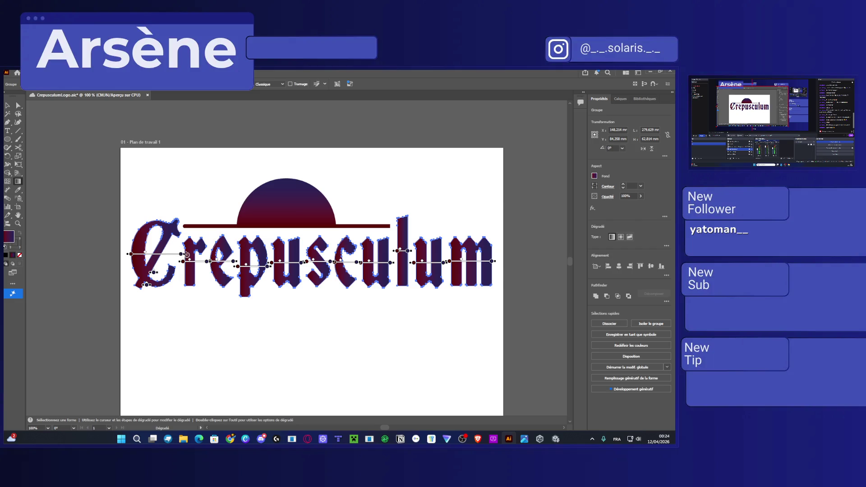
Make the gradient on every letter from the C through the final m run vertically upward
left_click_drag(131, 253, 167, 291)
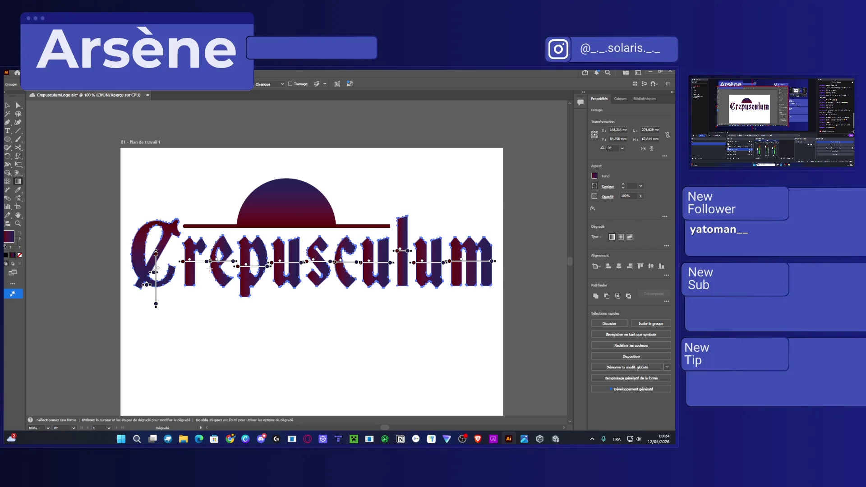
key("v")
key("g")
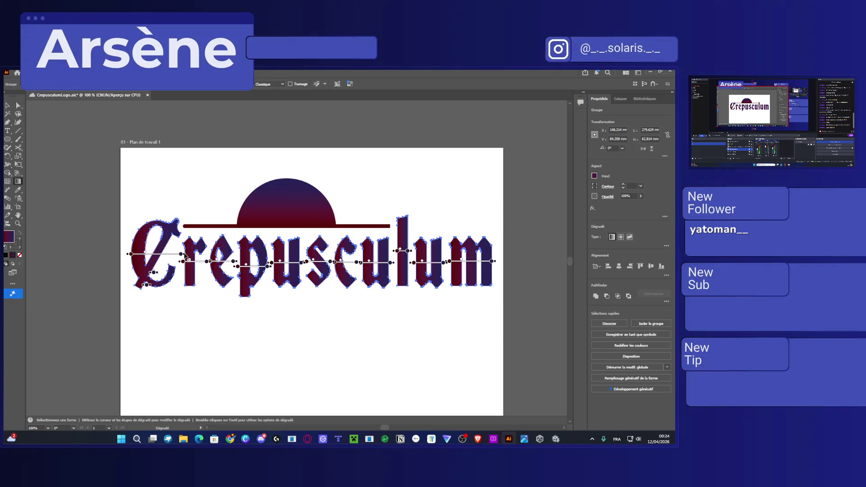
left_click_drag(183, 259, 171, 209)
left_click_drag(156, 255, 156, 203)
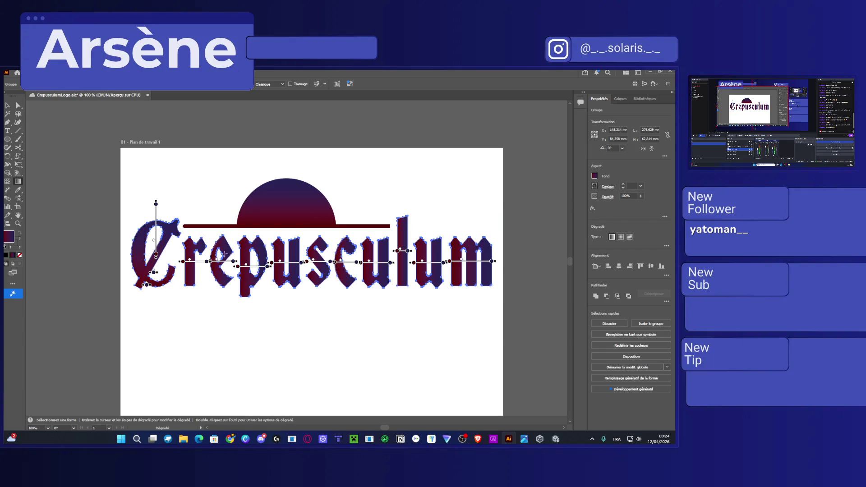
left_click_drag(212, 261, 214, 210)
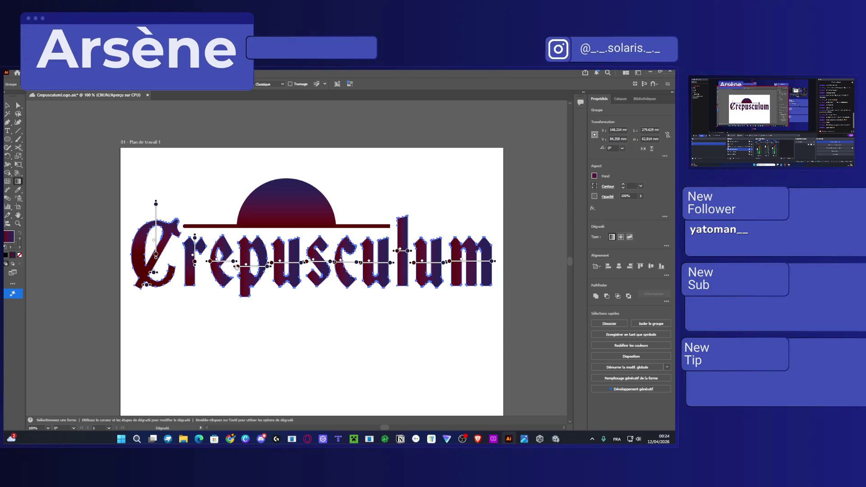
left_click_drag(272, 268, 261, 209)
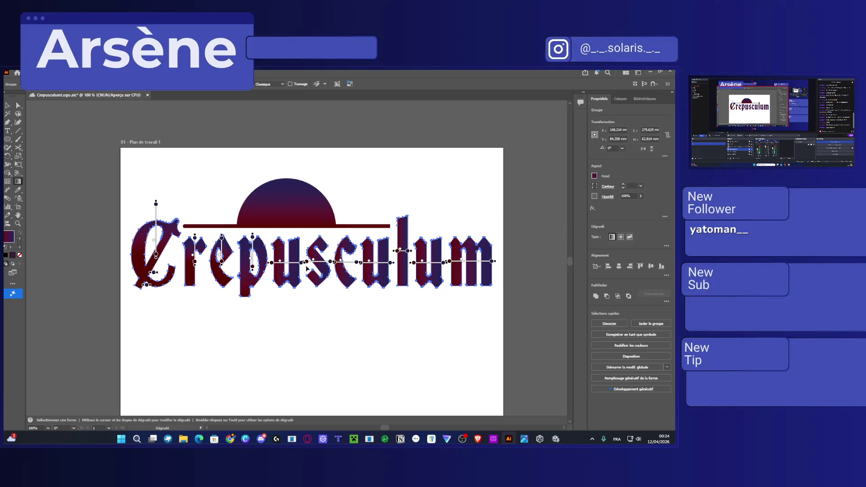
left_click_drag(272, 265, 285, 214)
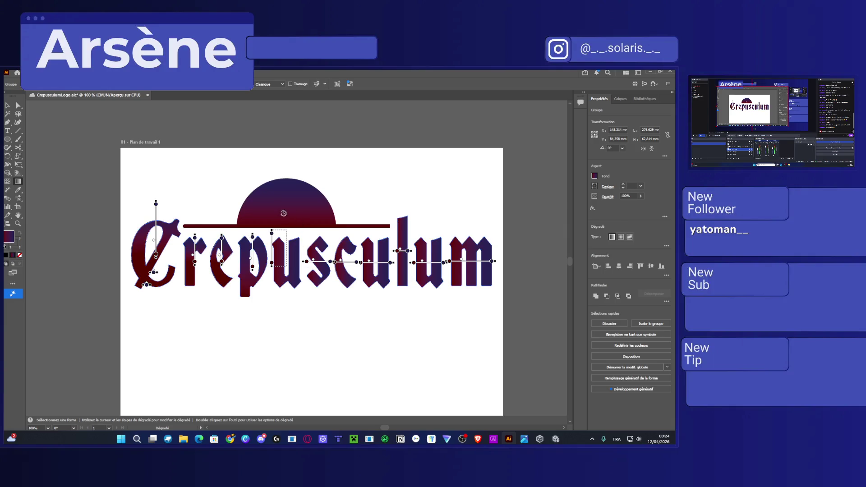
left_click_drag(319, 267, 318, 219)
left_click_drag(346, 269, 333, 223)
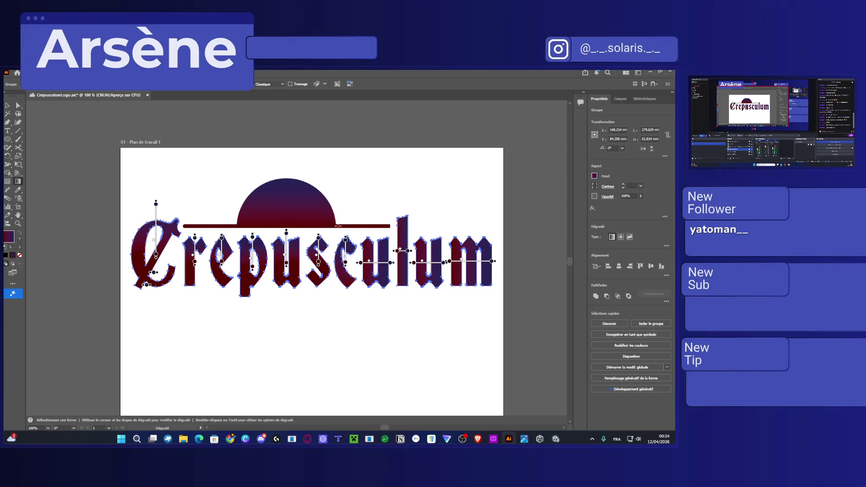
mouse_move(375, 264)
left_mouse_down()
mouse_move(375, 232)
mouse_move(403, 229)
left_mouse_up()
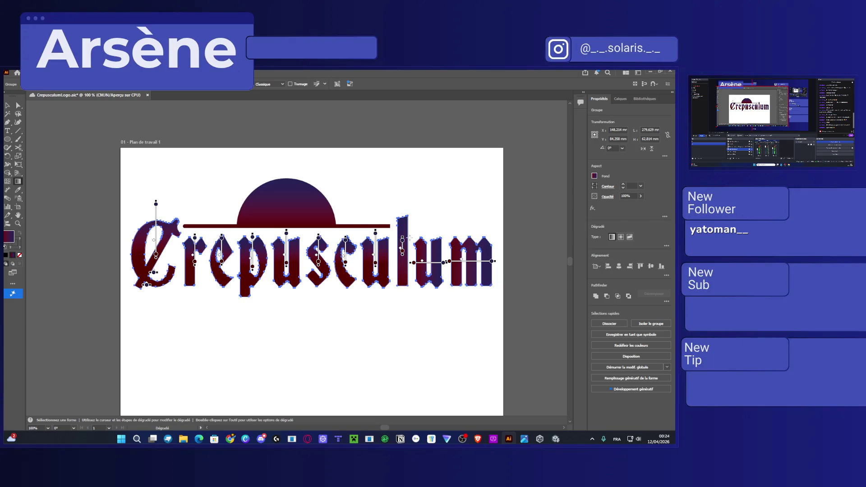
left_click_drag(444, 262, 428, 233)
mouse_move(450, 261)
left_mouse_down()
mouse_move(450, 218)
mouse_move(458, 216)
left_mouse_up()
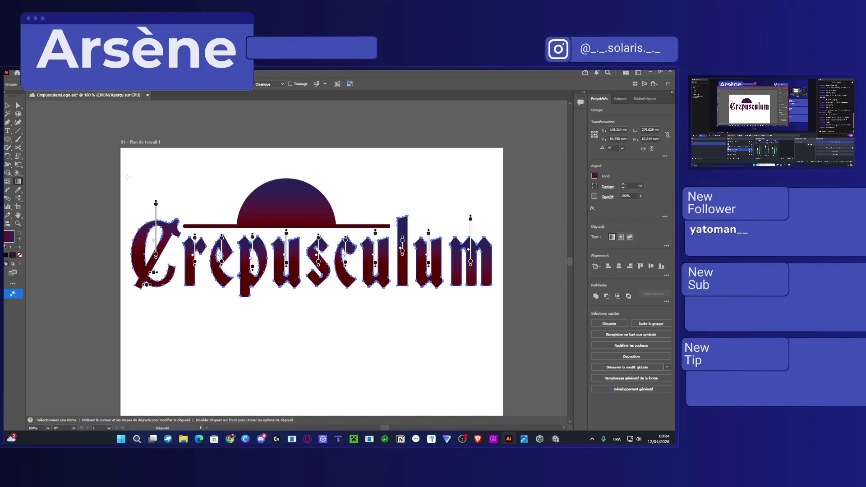
Stretch the C, r, e, p and u gradients up to the letter tops and save the logo
left_click(18, 106)
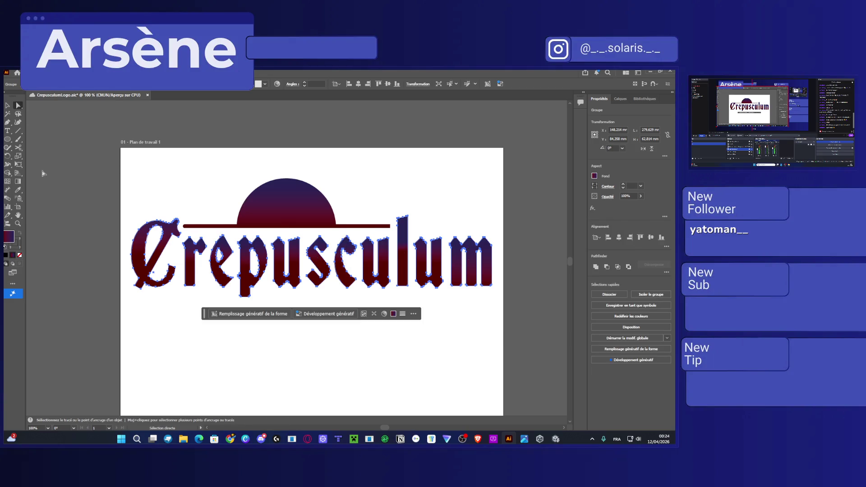
left_click(18, 181)
mouse_move(154, 189)
left_mouse_down()
mouse_move(158, 172)
mouse_move(155, 180)
left_mouse_up()
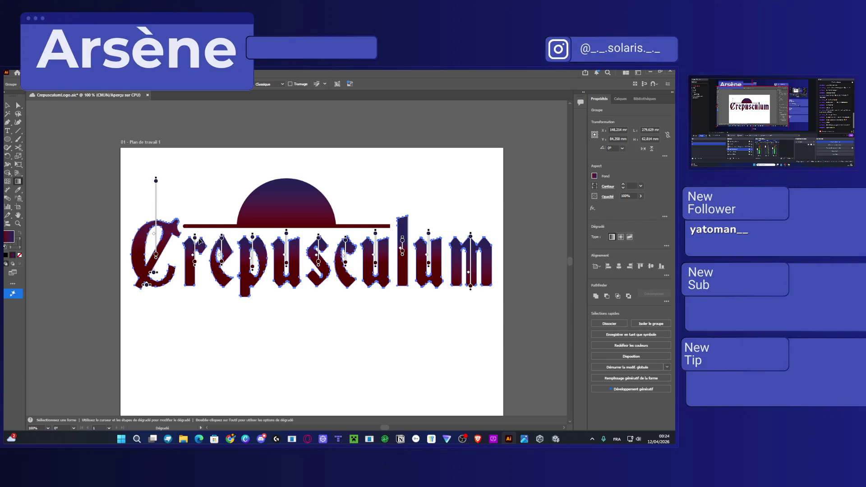
left_click_drag(195, 236, 195, 181)
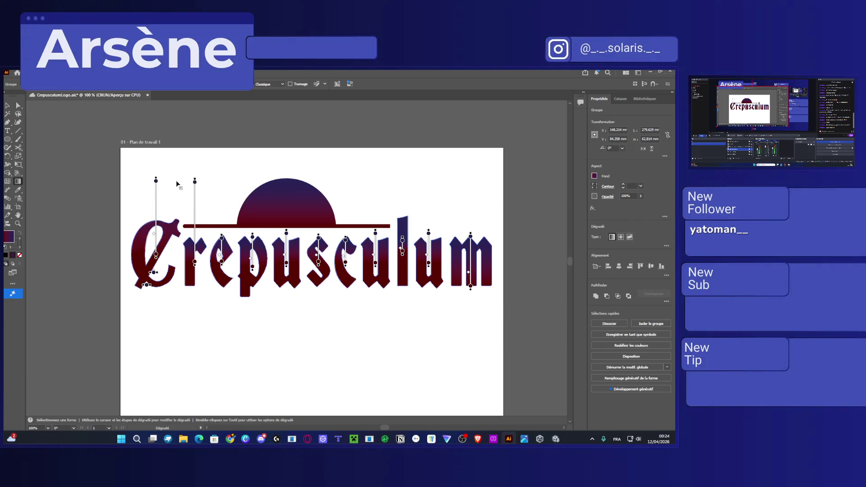
left_click_drag(222, 237, 222, 180)
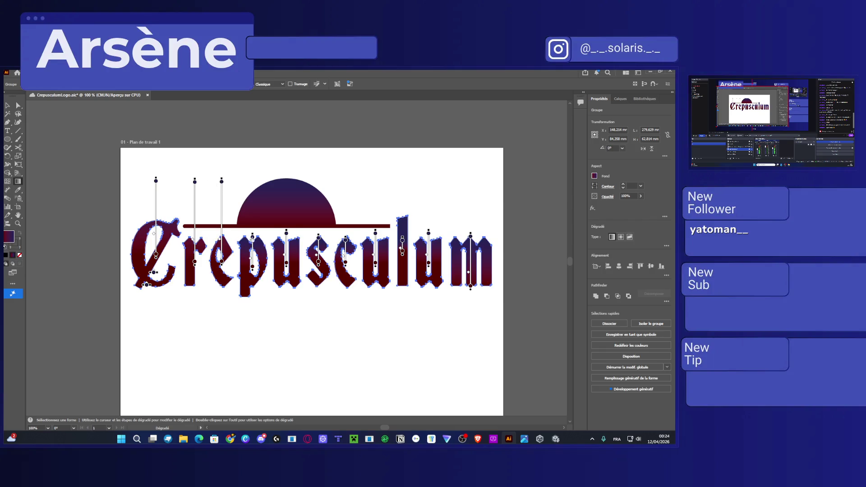
left_click_drag(249, 237, 247, 182)
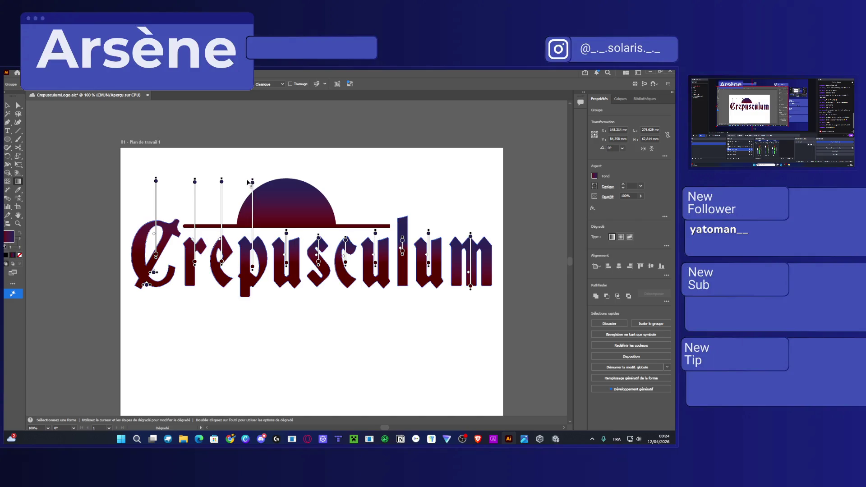
left_click(286, 233)
left_click(286, 232)
left_click_drag(286, 232, 283, 181)
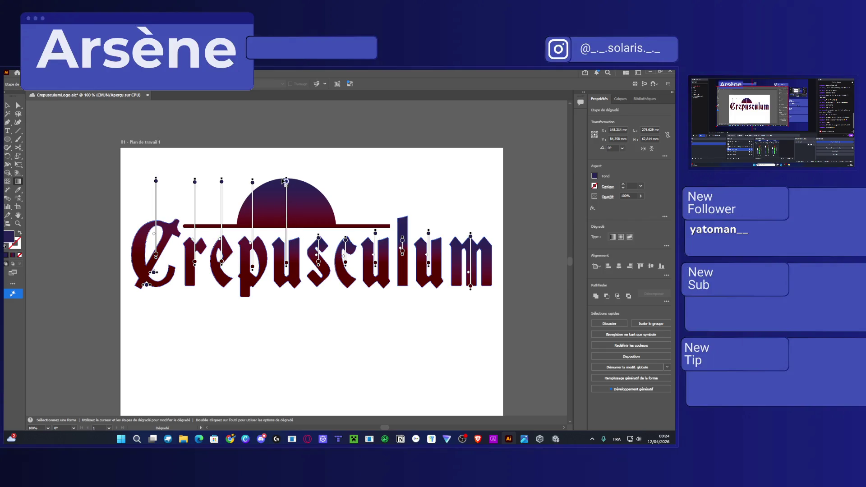
key("ctrl+s")
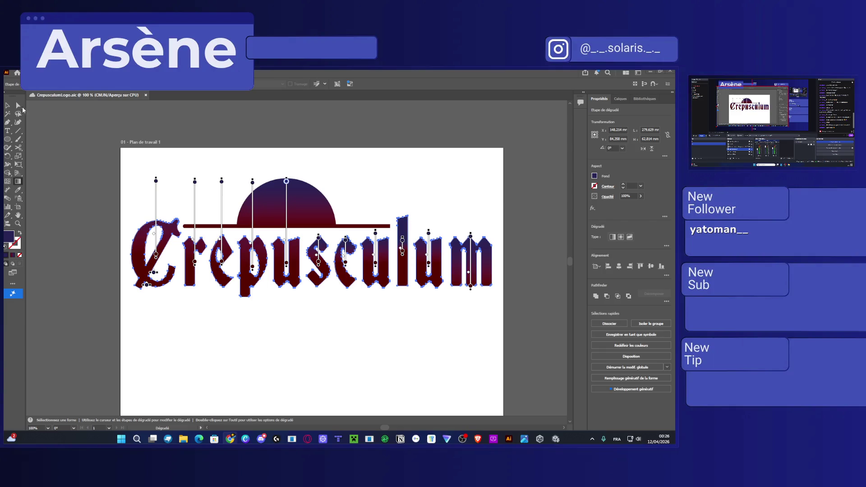
left_click(18, 105)
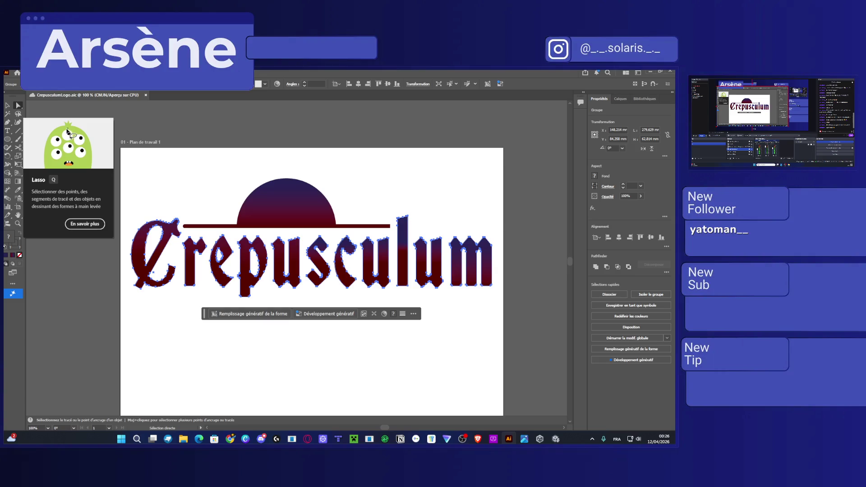
key("alt+o")
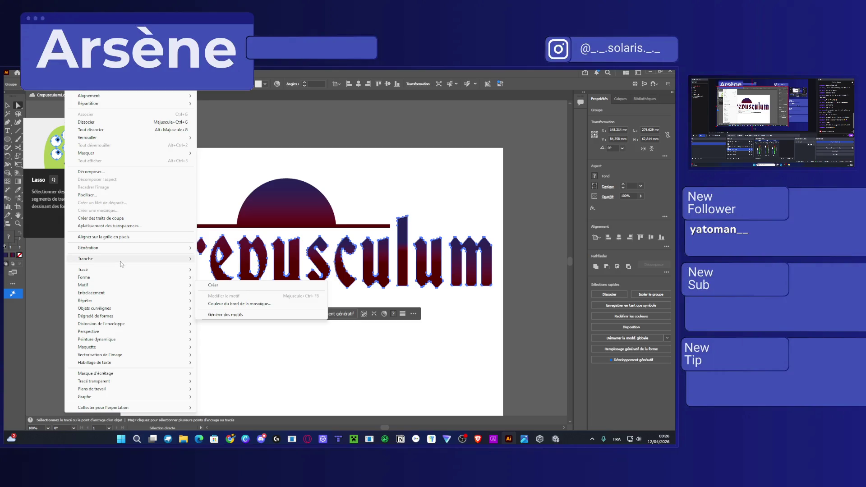
mouse_move(122, 308)
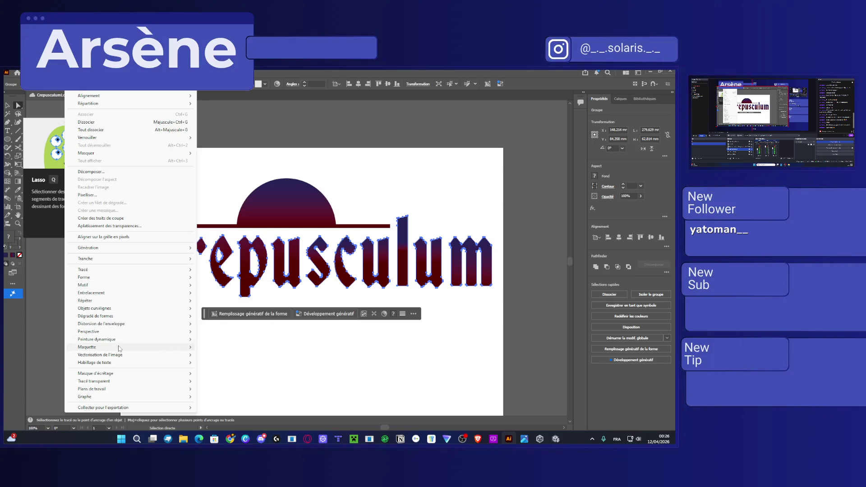
mouse_move(125, 383)
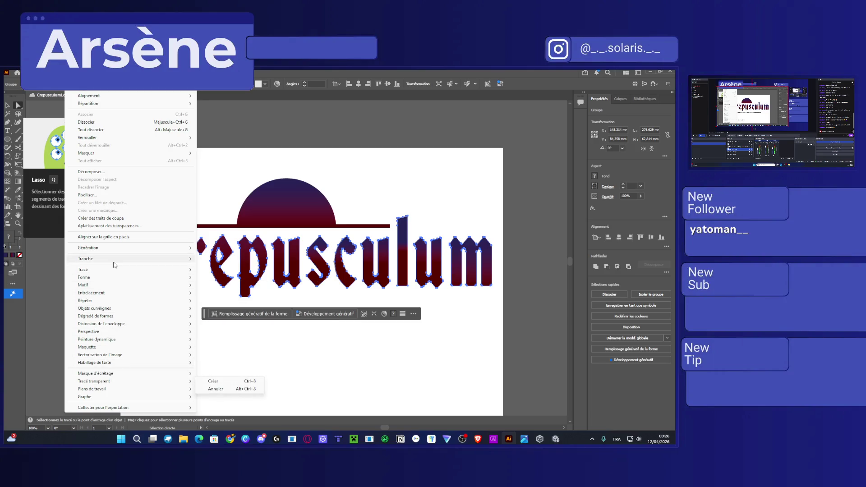
mouse_move(116, 274)
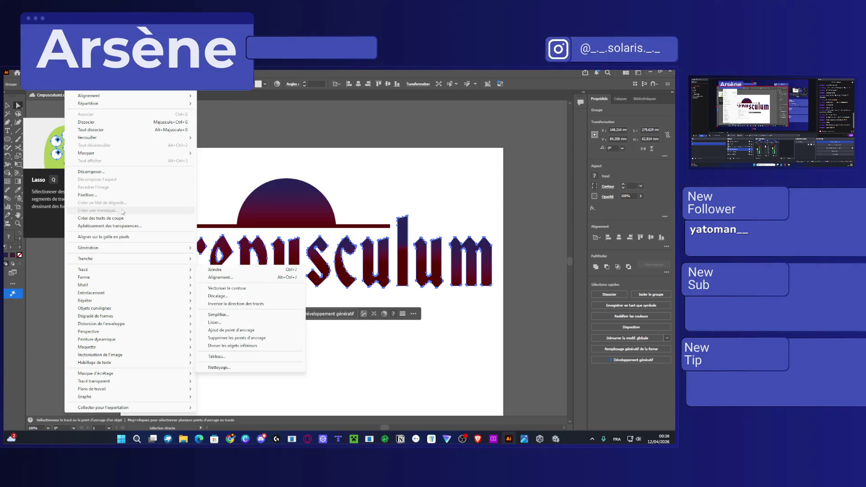
mouse_move(114, 155)
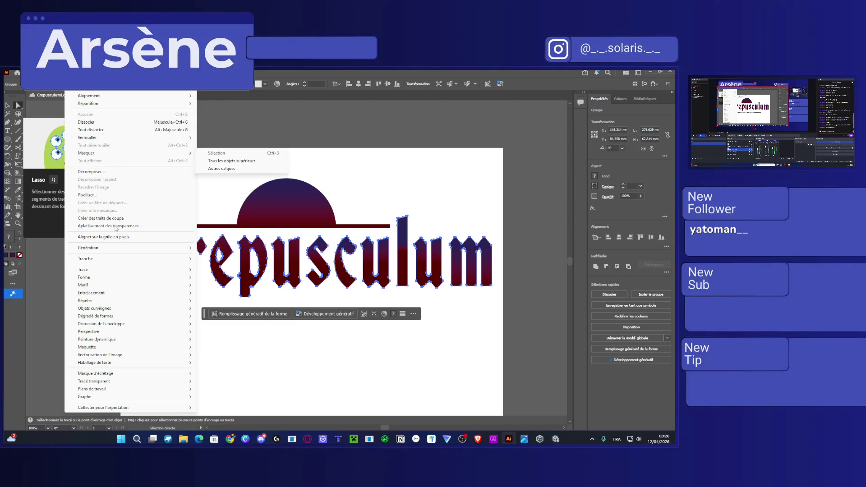
mouse_move(121, 273)
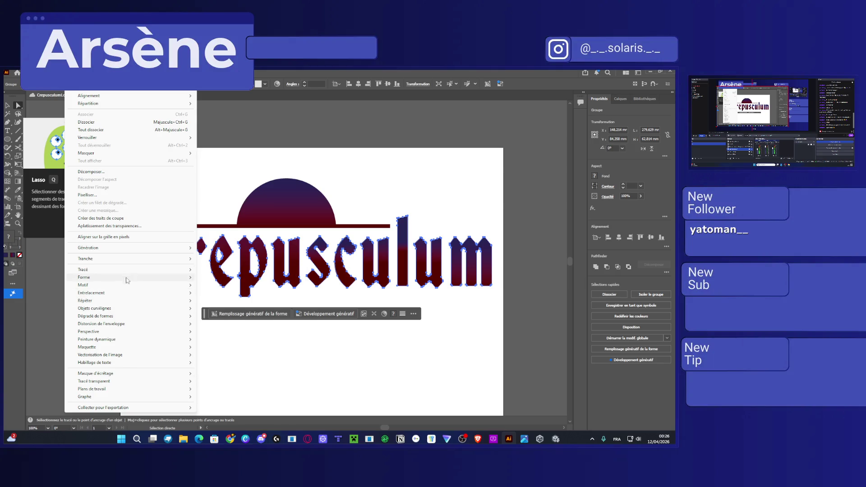
mouse_move(134, 339)
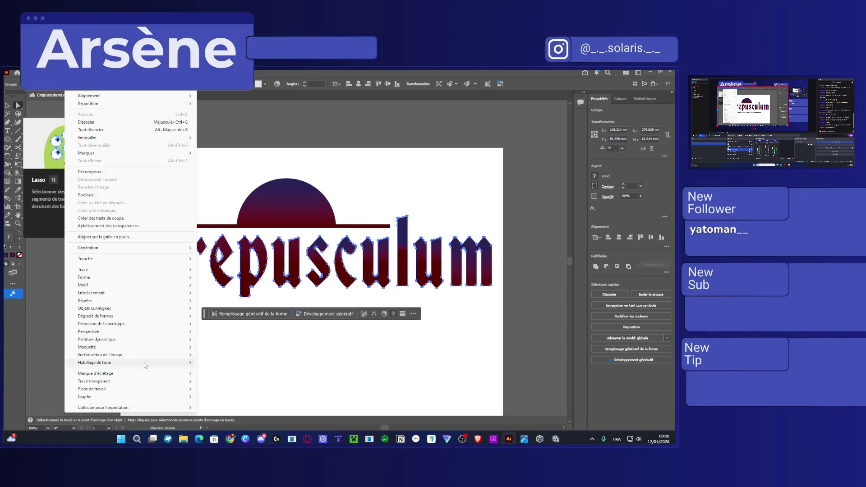
mouse_move(145, 380)
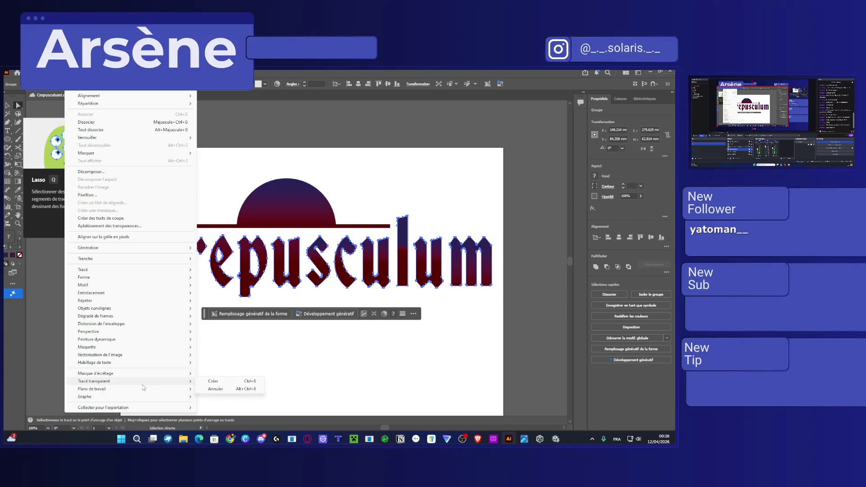
mouse_move(135, 407)
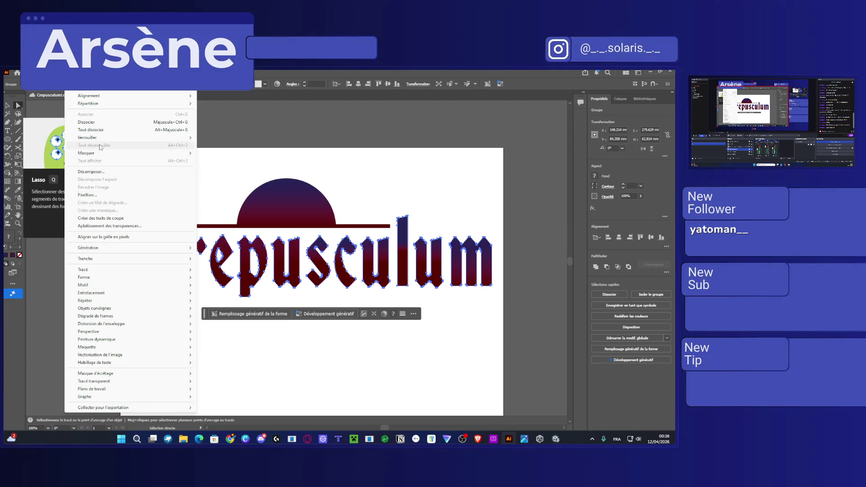
key("Escape")
left_click(74, 72)
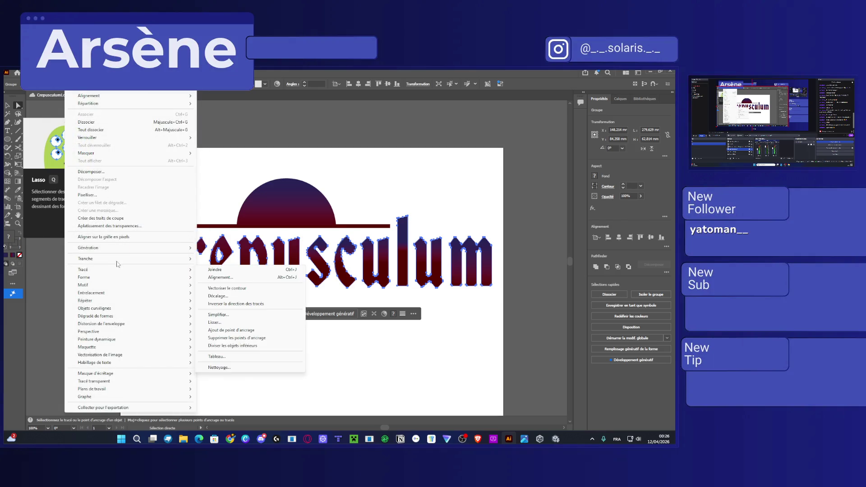
left_click(342, 118)
left_click(345, 120)
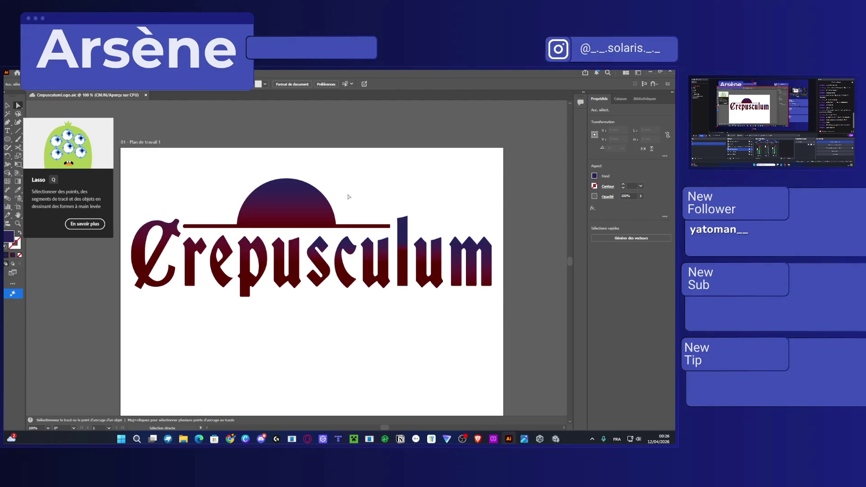
Drag the s letter's gradient endpoint upward across the letter, then reselect the whole lettering group
left_click(316, 264)
left_click(18, 182)
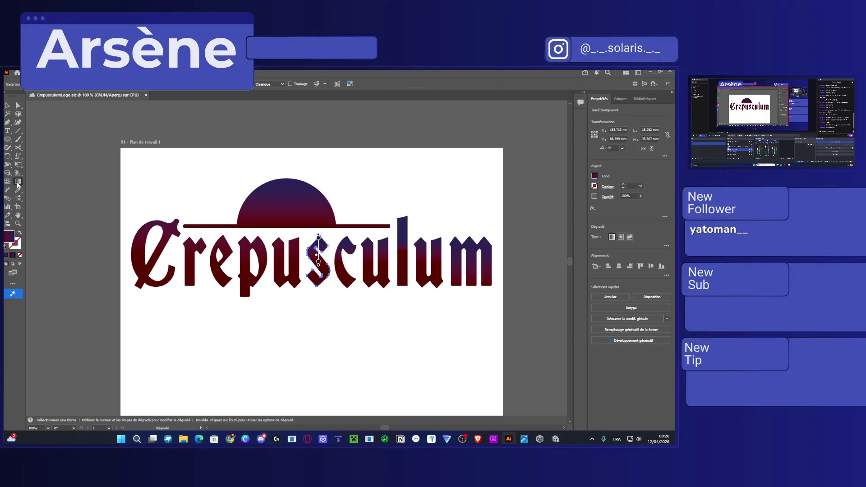
left_click_drag(318, 237, 318, 200)
key("v")
left_click(433, 261)
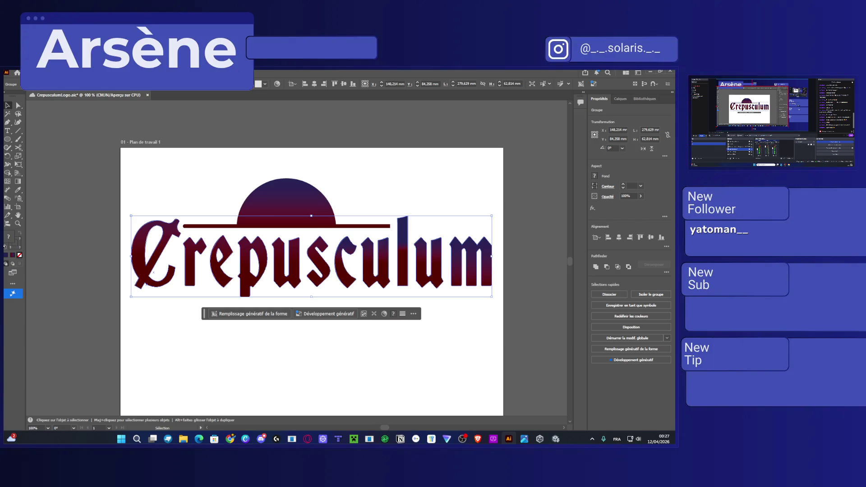
left_click(594, 176)
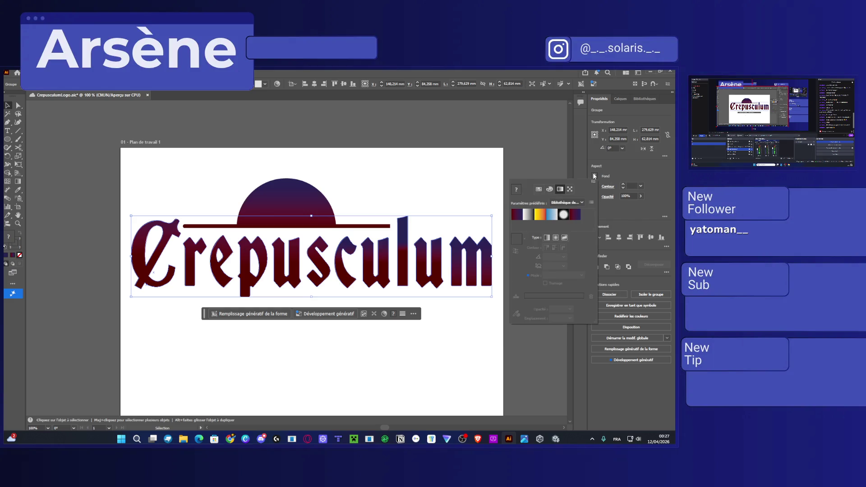
left_click(538, 189)
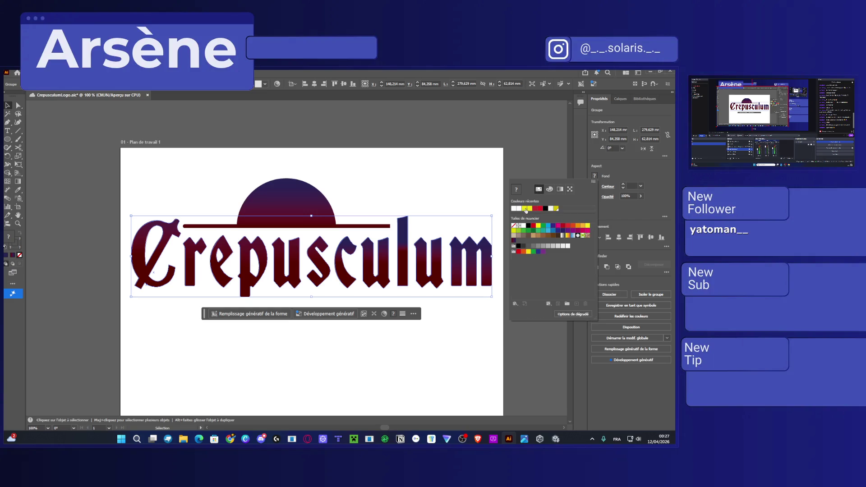
left_click(541, 209)
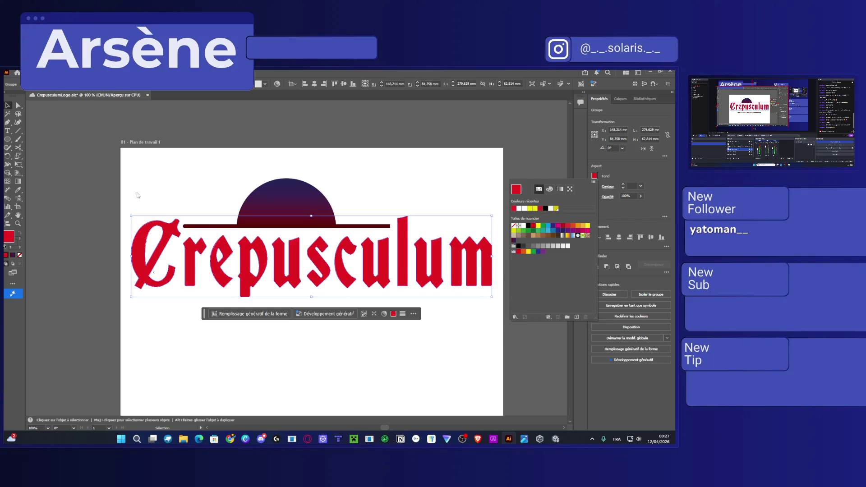
key("Escape")
key("g")
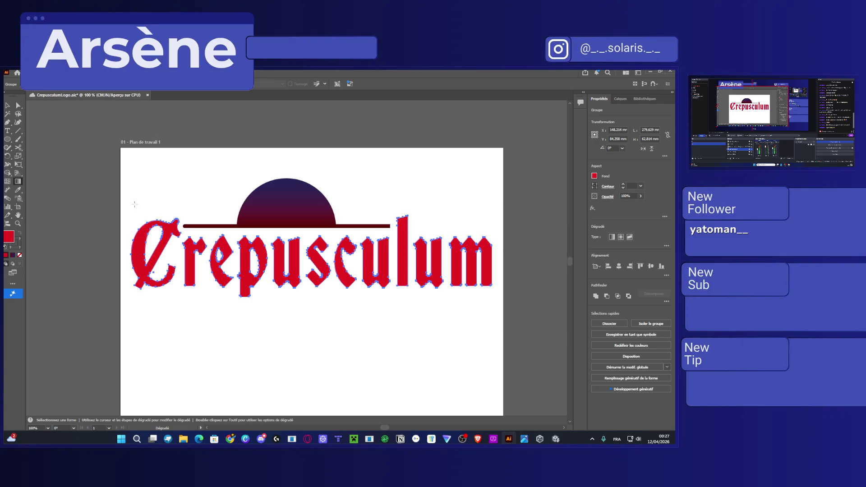
left_click(139, 271)
key("ctrl+z")
left_click_drag(295, 239, 293, 284)
key("ctrl+z")
left_click(8, 106)
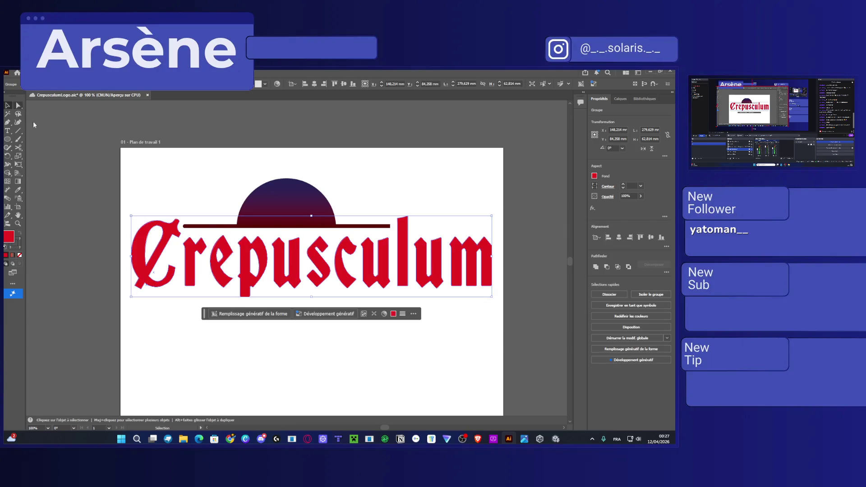
left_click(96, 166)
key("ctrl+shift+z")
key("v")
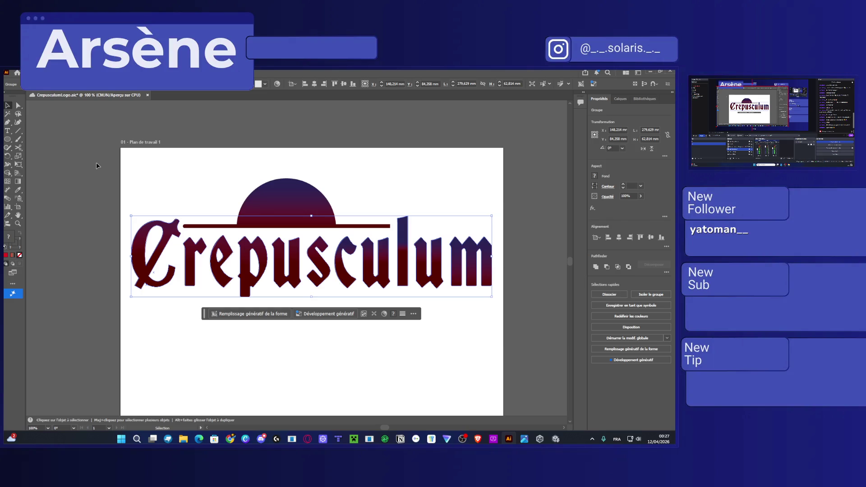
scroll(518, 305, "down", 3)
scroll(489, 266, "up", 3)
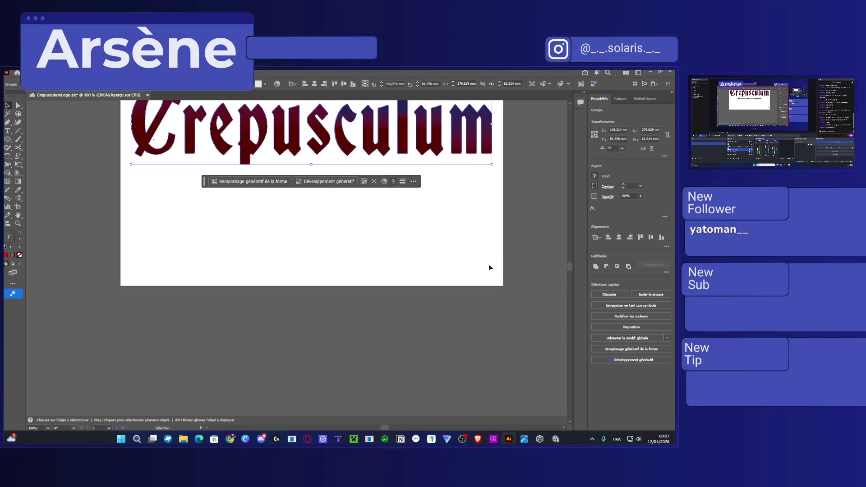
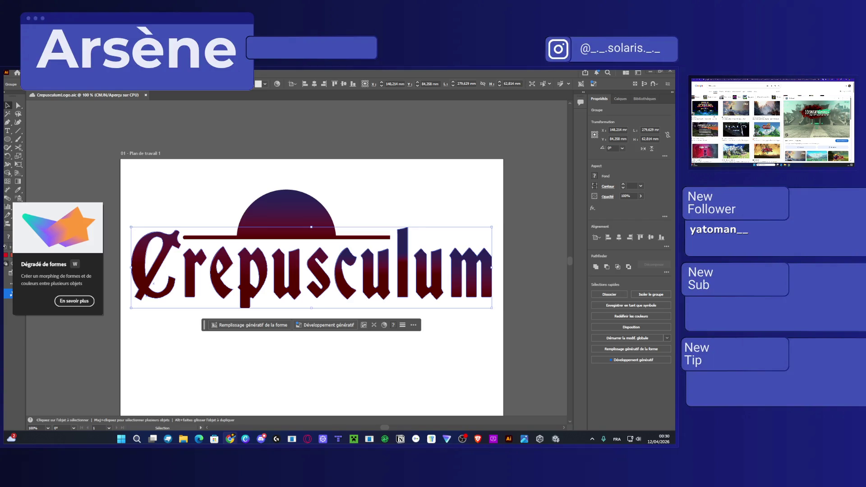
Fill the Crepusculum lettering group with solid black
left_click(101, 158)
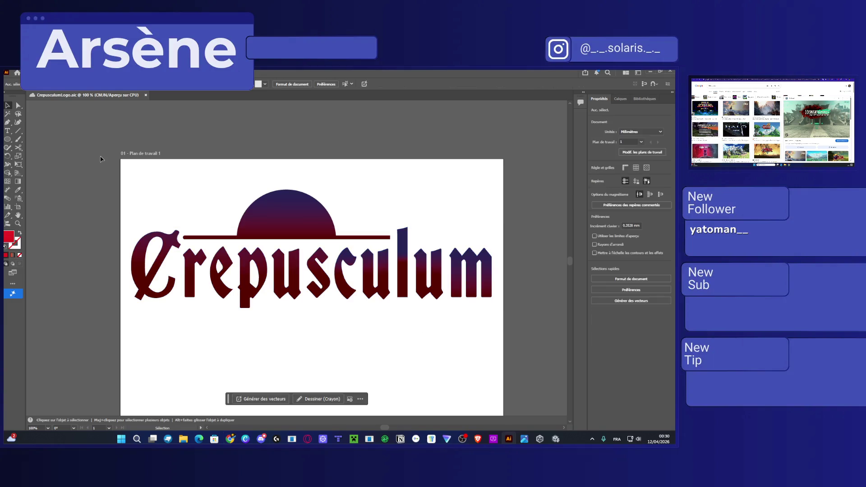
left_click(390, 287)
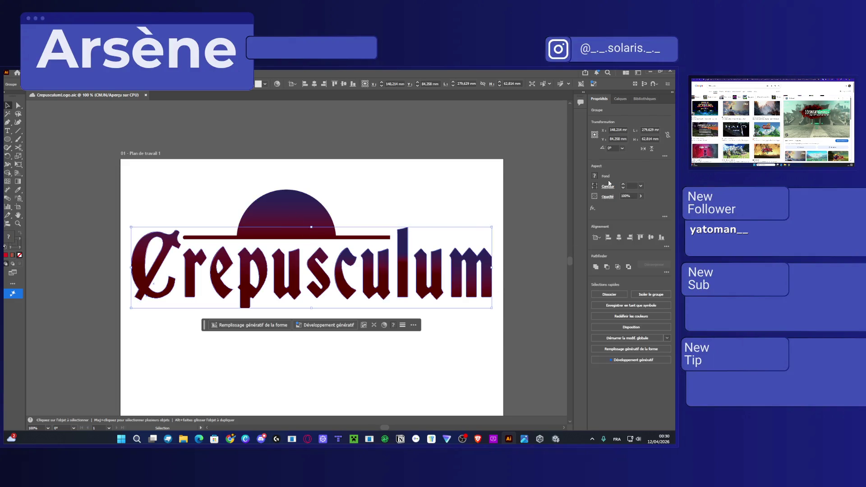
left_click(595, 176)
left_click(551, 209)
Fill the half-sun and its thin bar with solid black, then select the whole logo
mouse_move(442, 180)
left_mouse_down()
mouse_move(298, 210)
mouse_move(228, 240)
mouse_move(268, 206)
left_mouse_up()
left_click(310, 163)
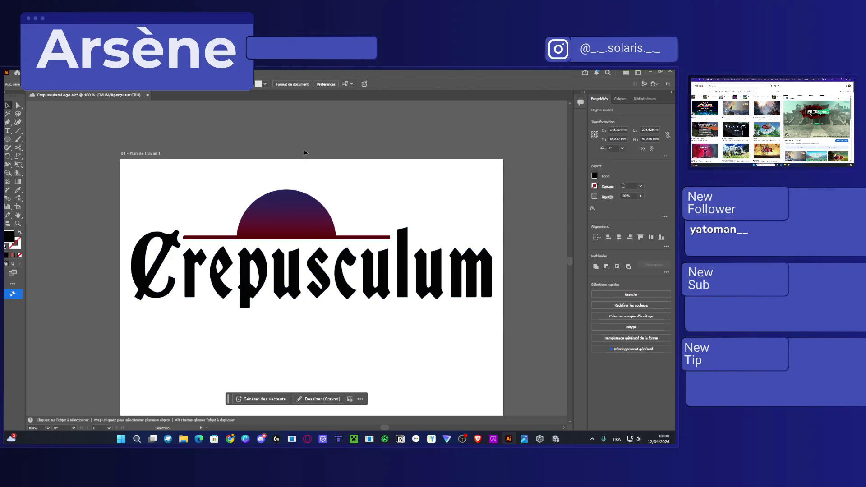
left_click_drag(215, 193, 253, 246)
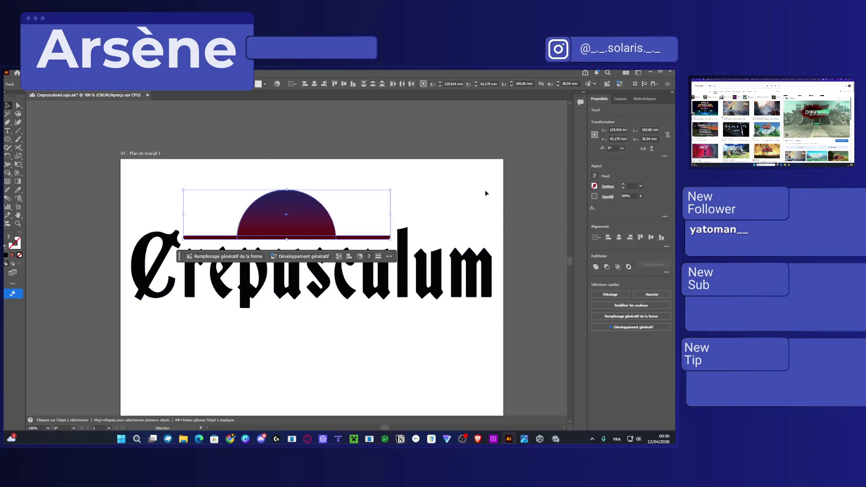
left_click(595, 177)
left_click(533, 211)
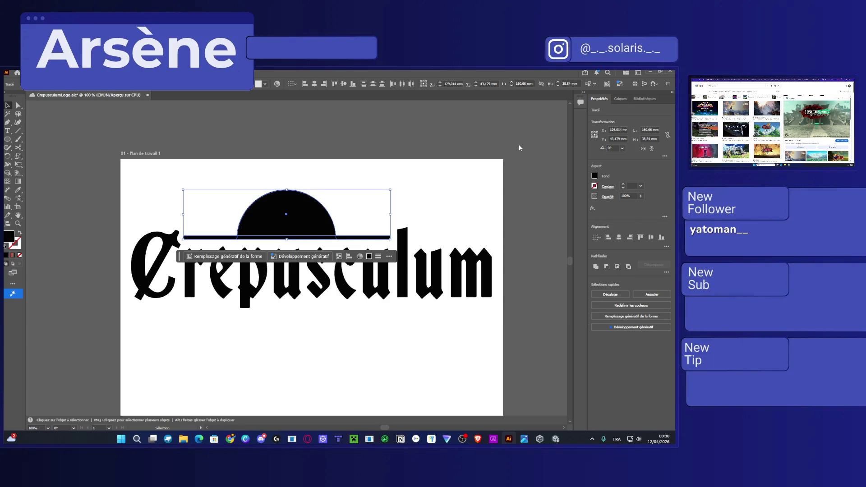
left_click(526, 174)
left_click_drag(527, 321, 80, 161)
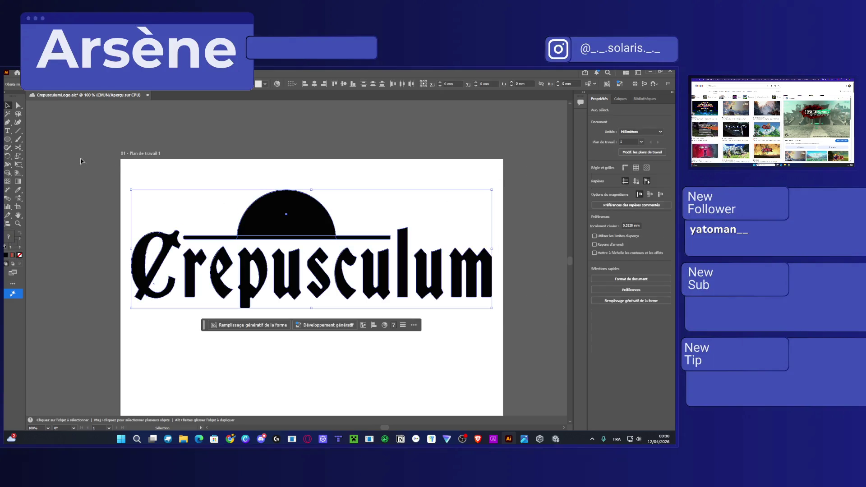
left_click(83, 74)
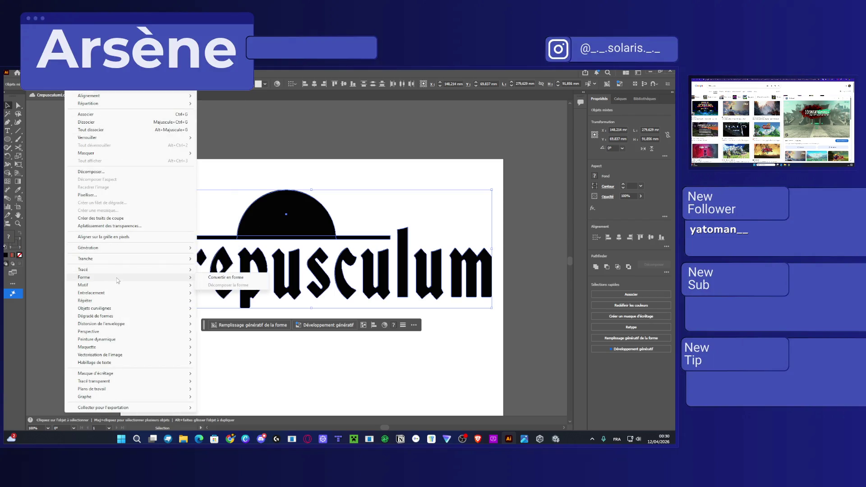
Apply Object > Shape > Convert to Shape to the selected logo, briefly trying the Gradient tool
mouse_move(118, 285)
left_click(223, 278)
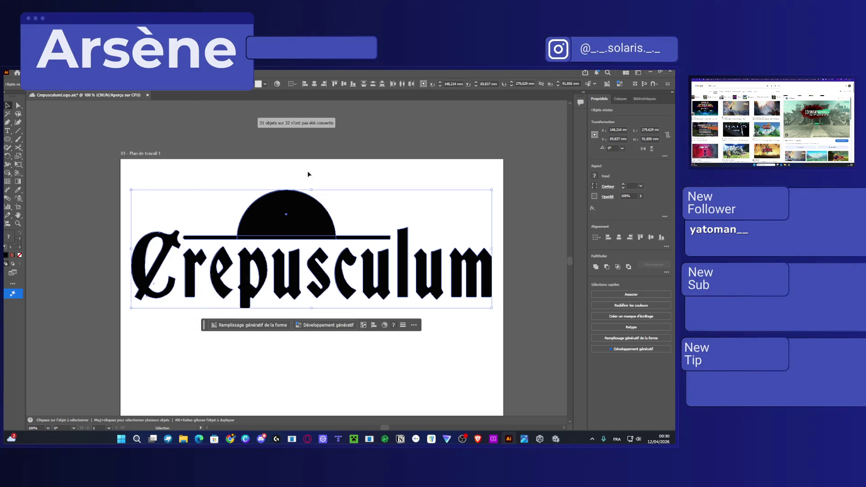
left_click(18, 181)
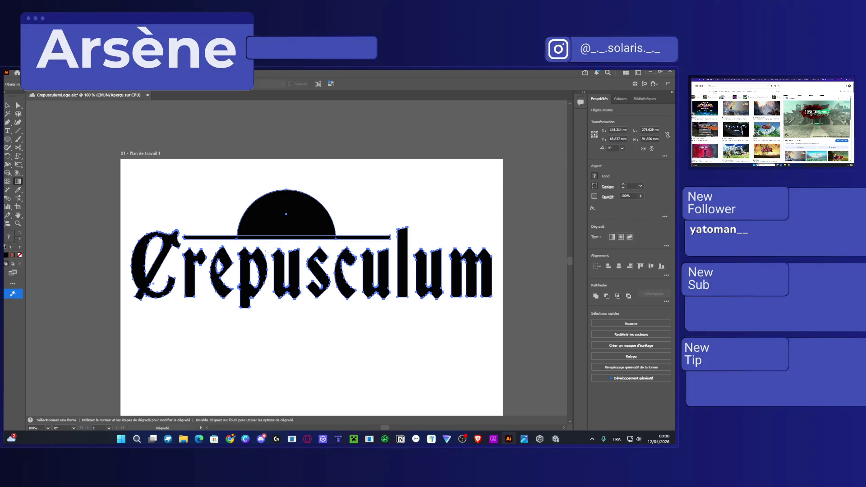
left_click(8, 105)
Check the half-sun, bar and lettering, undo a trial nudge of the letters, and save
left_click(284, 347)
left_click(269, 208)
left_click(228, 237)
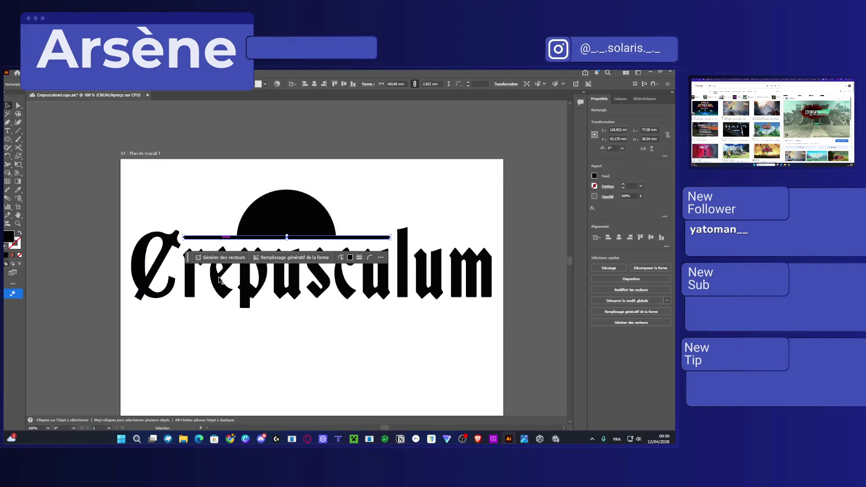
left_click(264, 284)
left_click_drag(264, 284, 259, 300)
key("ctrl+z")
key("a")
key("ctrl+s")
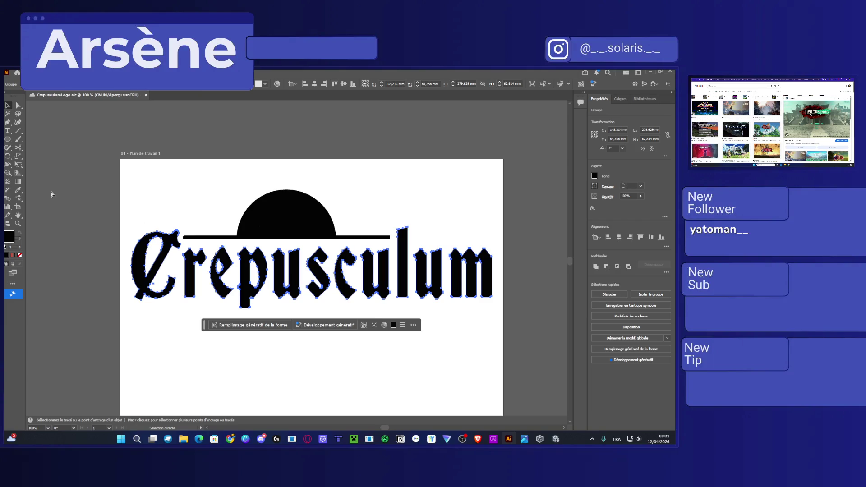
left_click(18, 181)
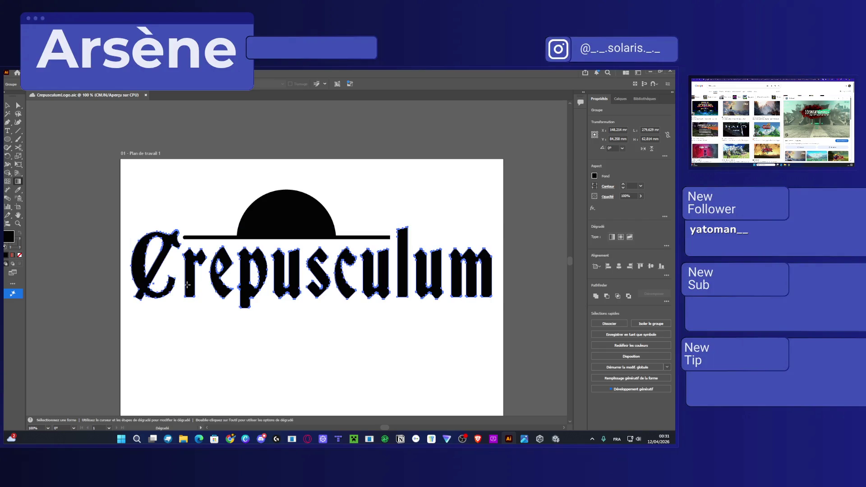
key("v")
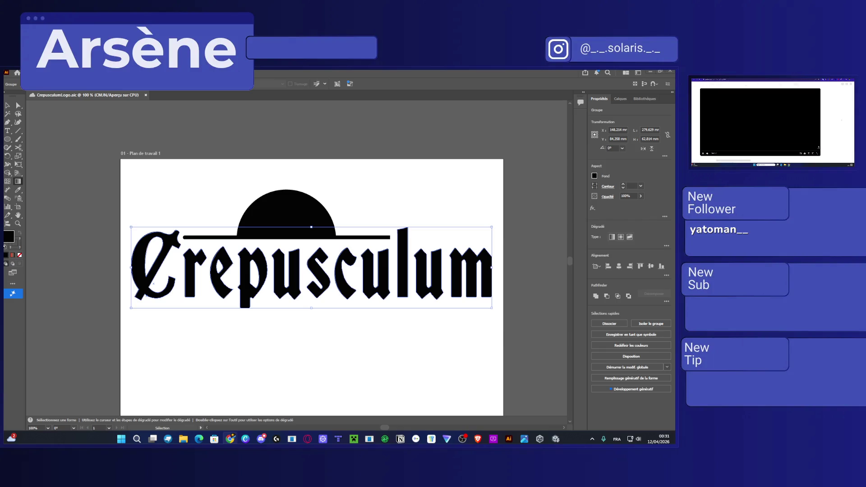
left_click(17, 181)
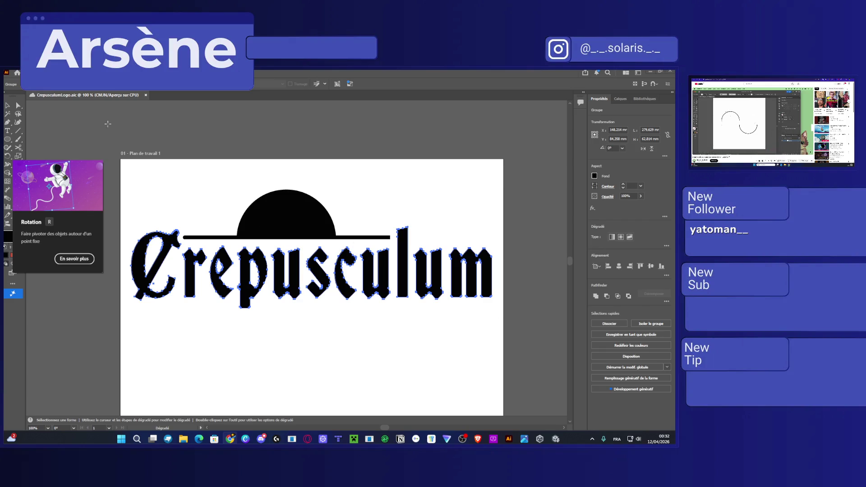
key("v")
scroll(311, 289, "right", 3)
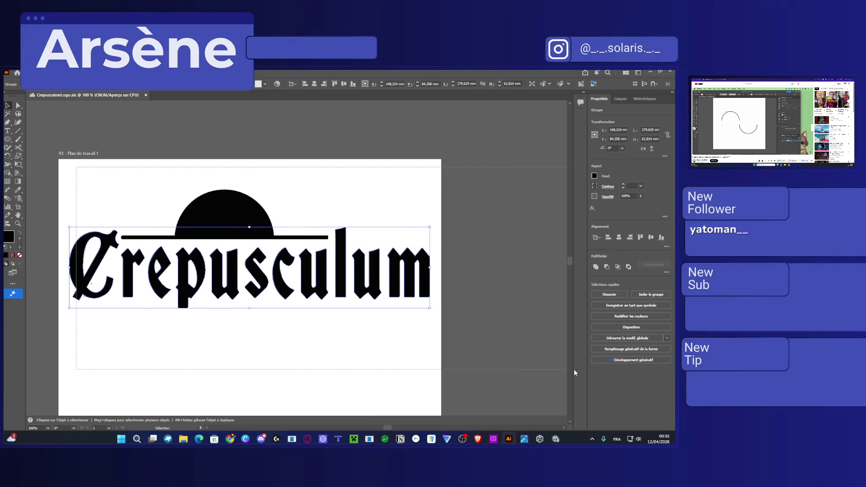
key("ctrl+a")
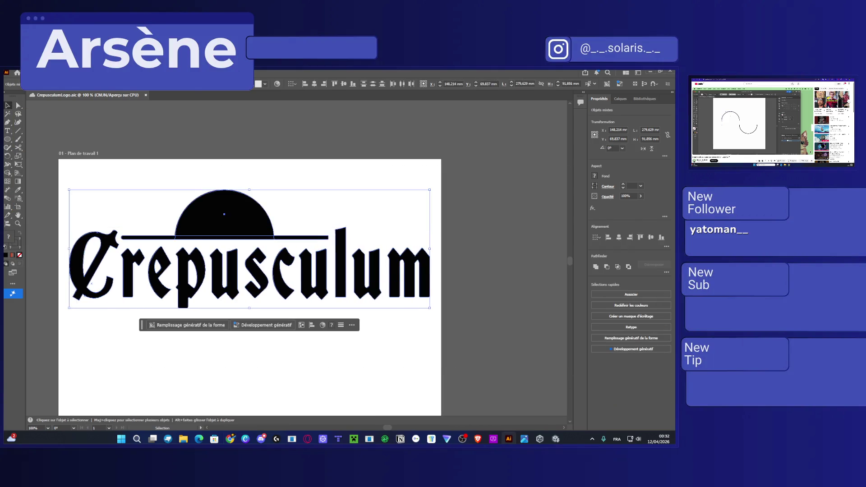
right_click(68, 253)
mouse_move(135, 270)
left_click(229, 271)
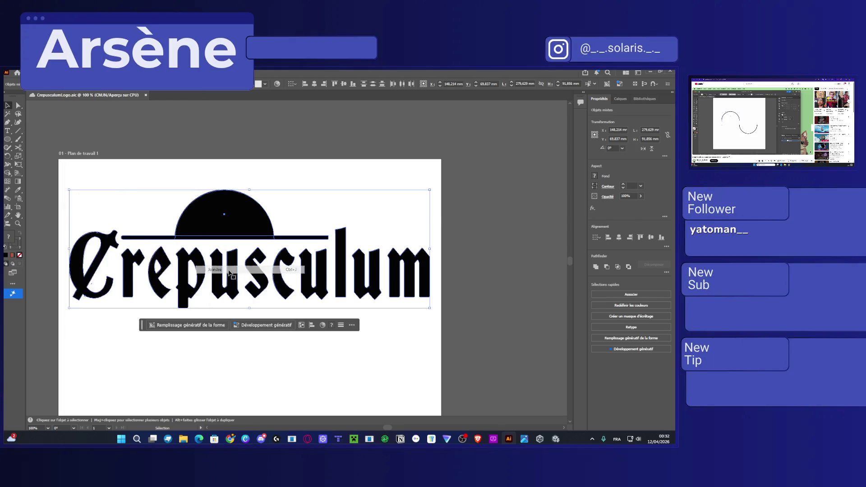
key("a")
left_click(351, 376)
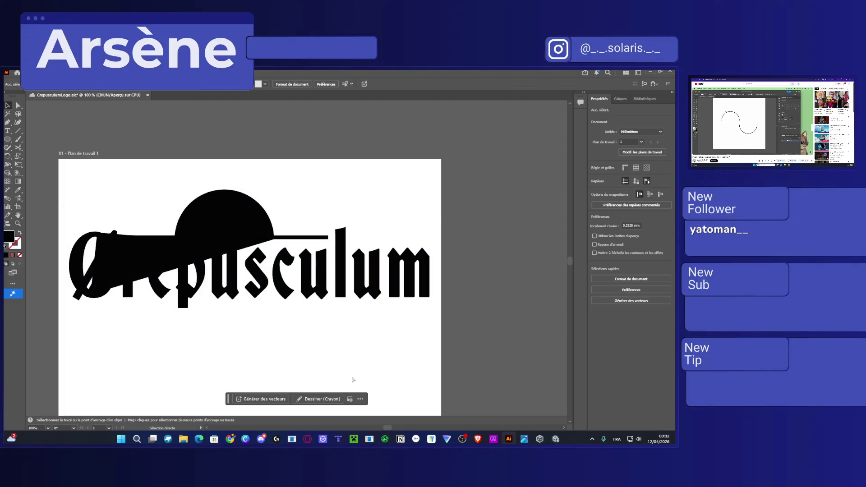
key("ctrl+a")
key("ctrl+j")
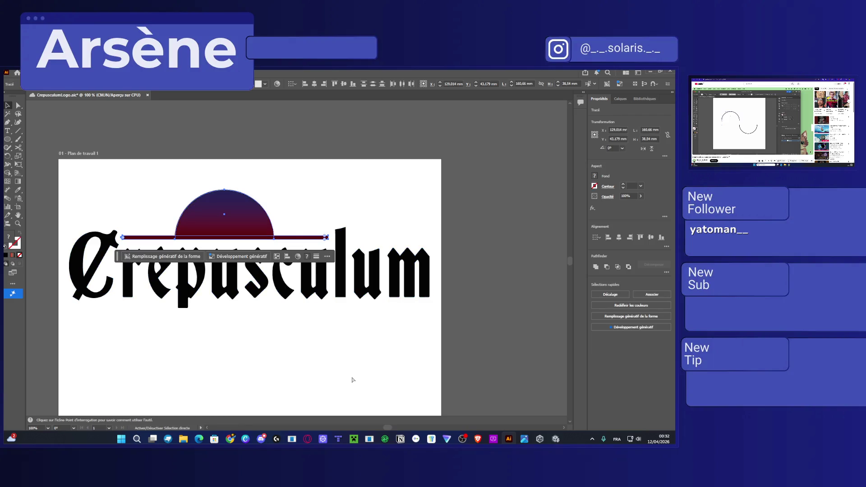
key("comma")
key("v")
left_click_drag(191, 345, 262, 342)
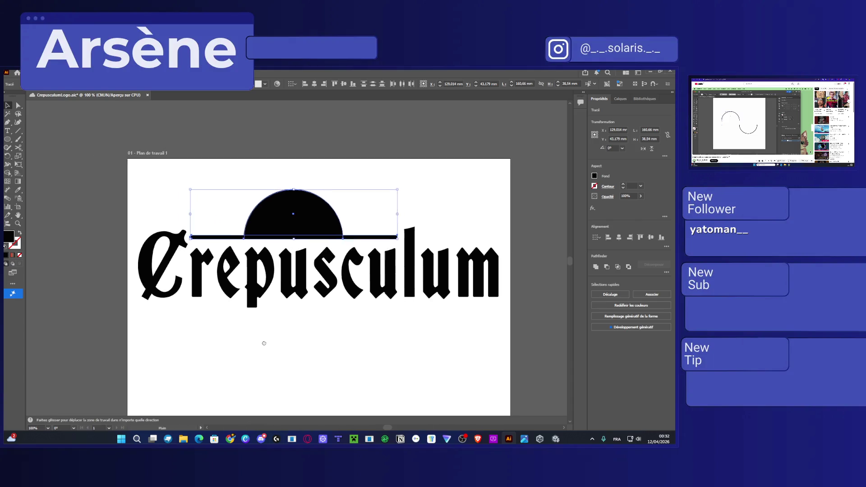
left_click(265, 342)
left_click_drag(371, 340, 328, 340)
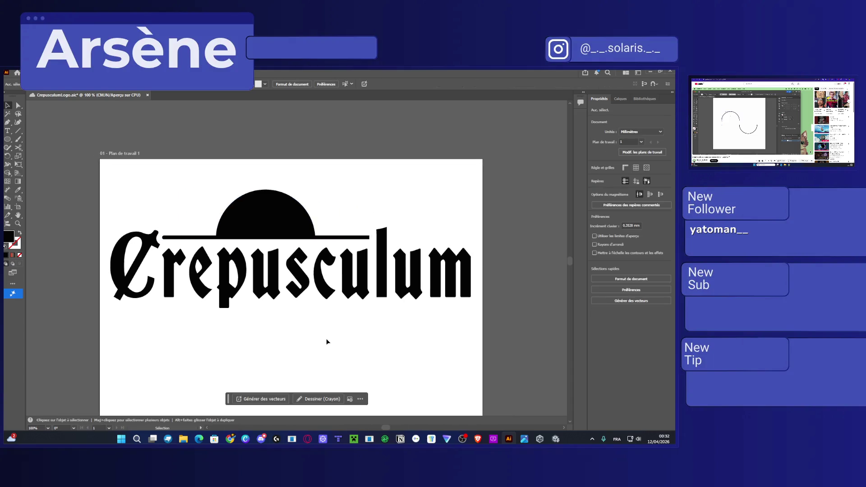
scroll(372, 240, "up", 5)
Add anchor points on the thin bar's top and bottom edges with the Pen tool
left_click(352, 225)
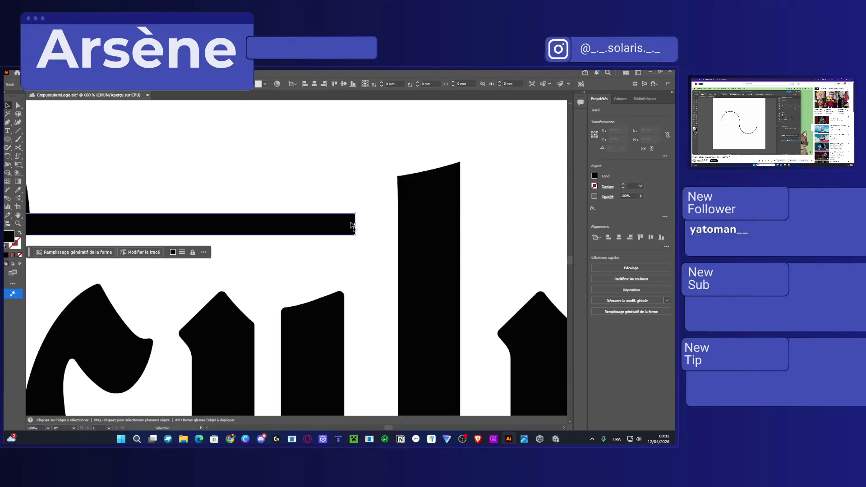
left_click_drag(274, 240, 294, 240)
scroll(363, 233, "up", 3)
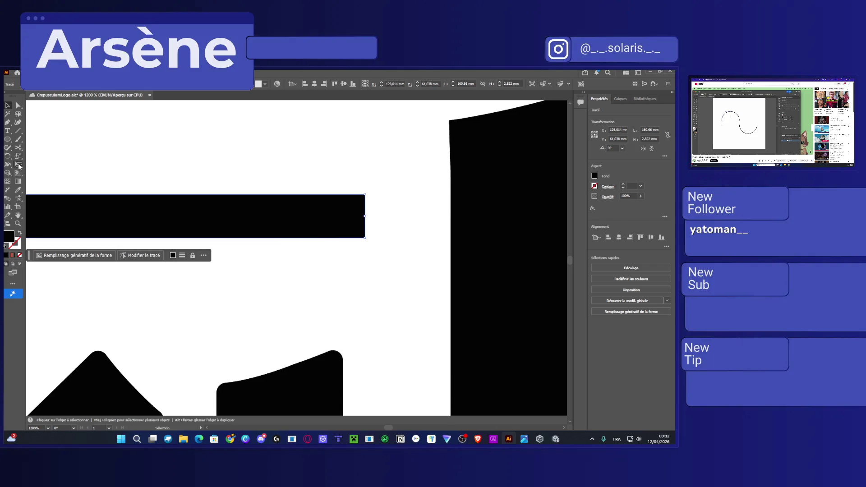
left_click(18, 147)
left_click(8, 121)
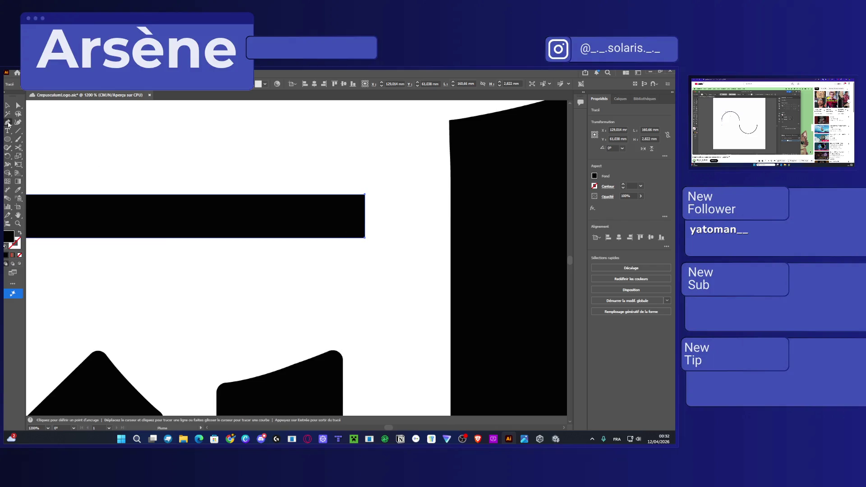
left_click(336, 194)
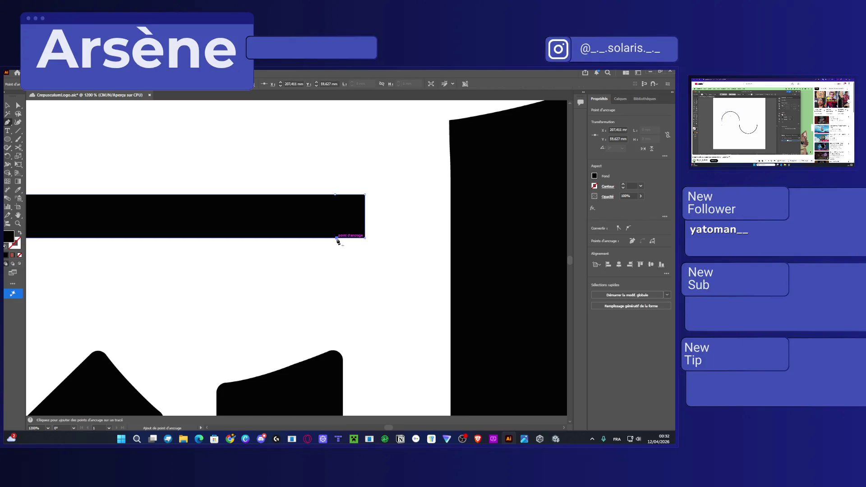
scroll(232, 290, "down", 2)
scroll(381, 285, "left", 5)
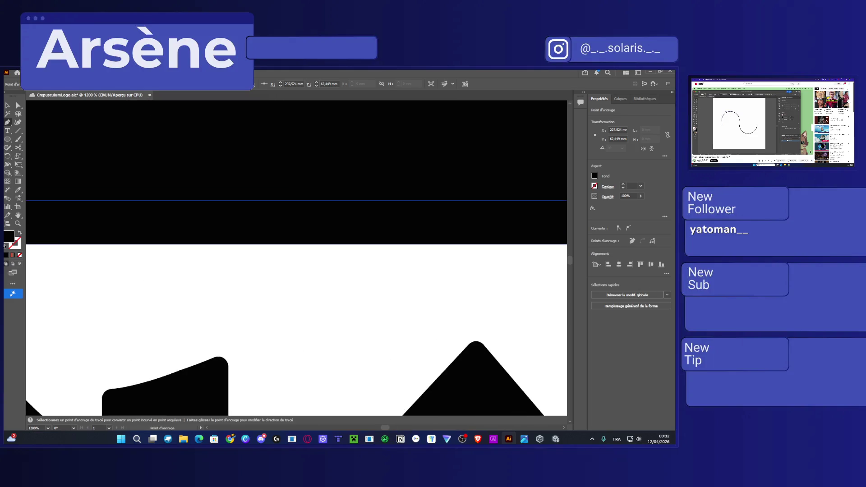
scroll(188, 257, "up", 3)
scroll(283, 274, "left", 5)
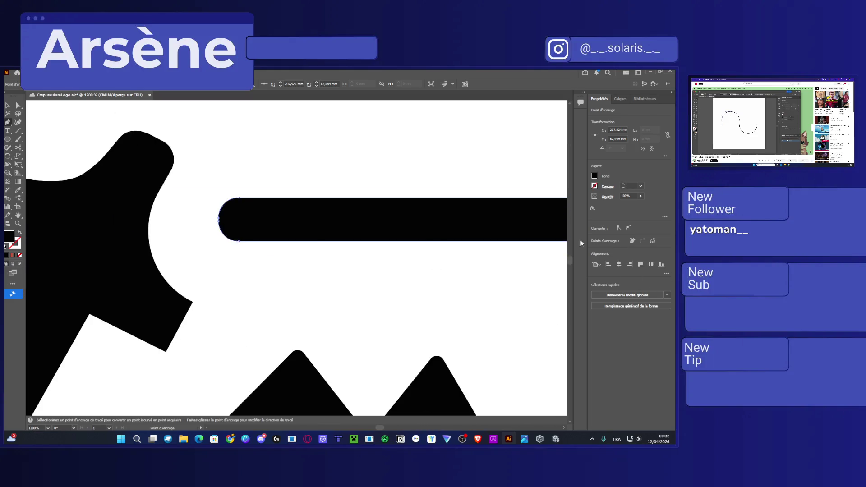
scroll(236, 244, "right", 1)
key("p")
left_click(219, 245)
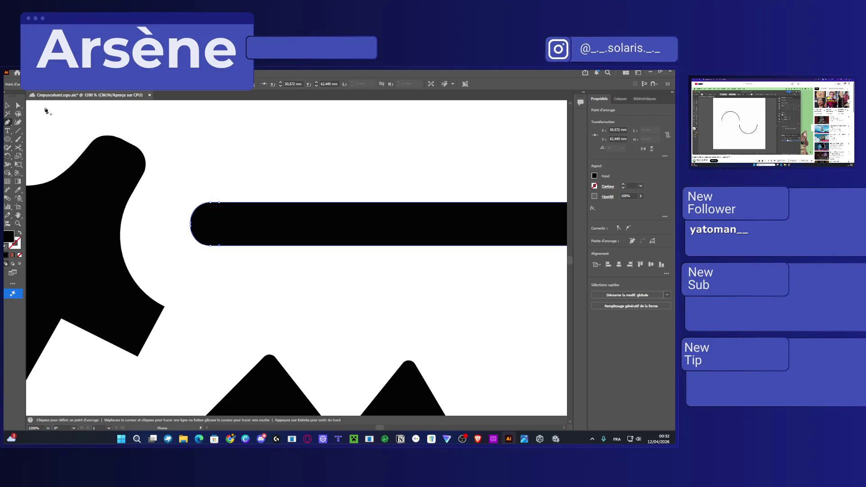
Select the bar's anchor points with Direct Selection and pick out the bar's right end
left_click(7, 105)
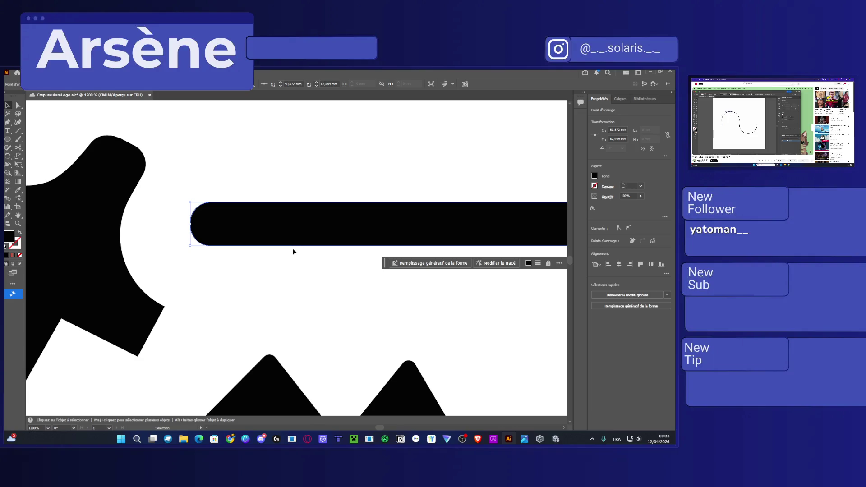
key("a")
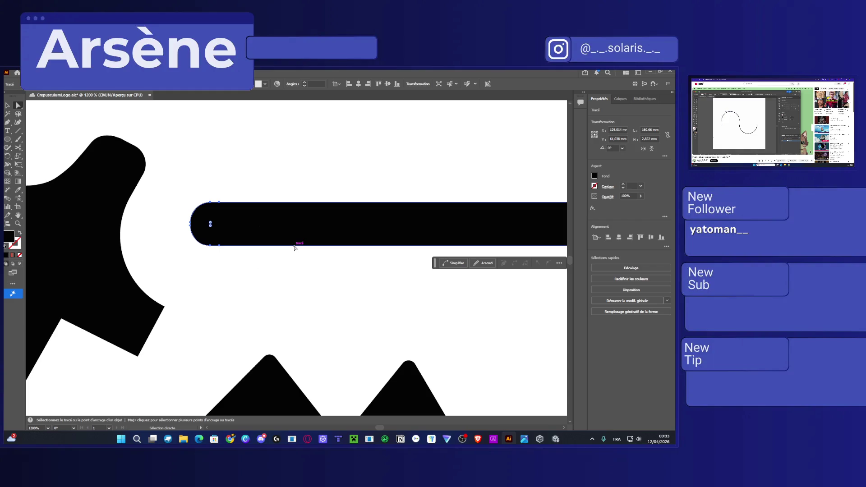
key("Up")
key("Down")
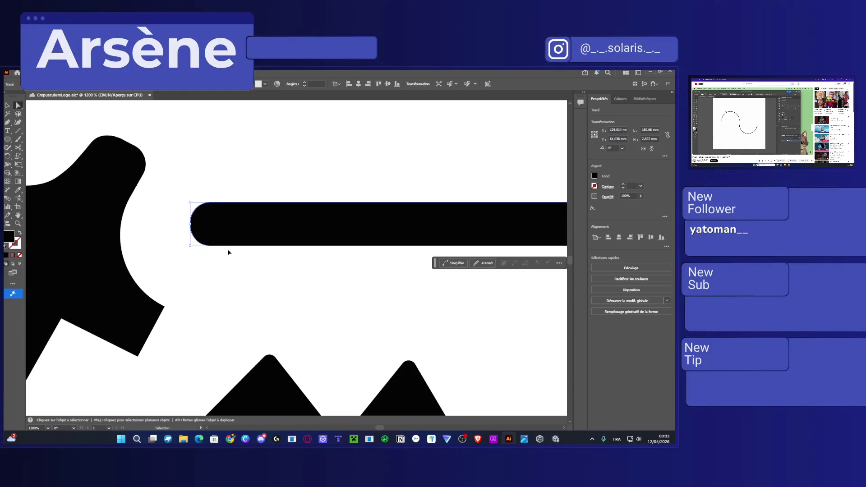
left_click(220, 246)
scroll(392, 277, "down", 3)
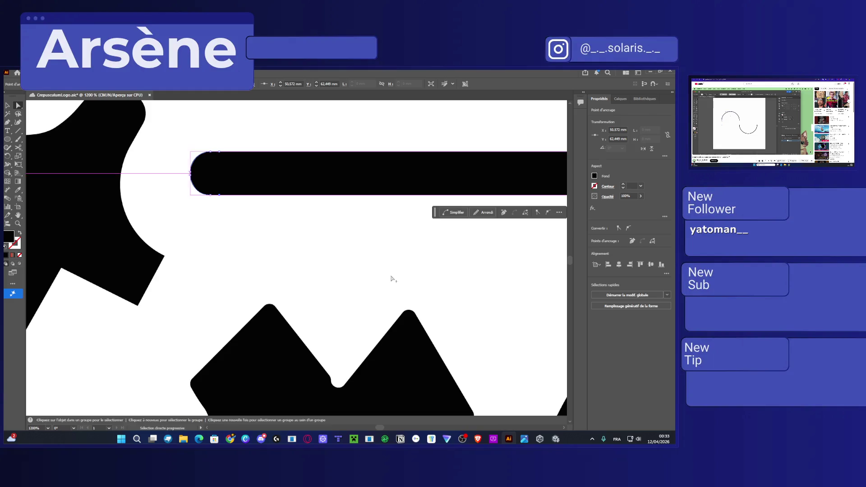
scroll(387, 290, "right", 5)
scroll(466, 282, "right", 5)
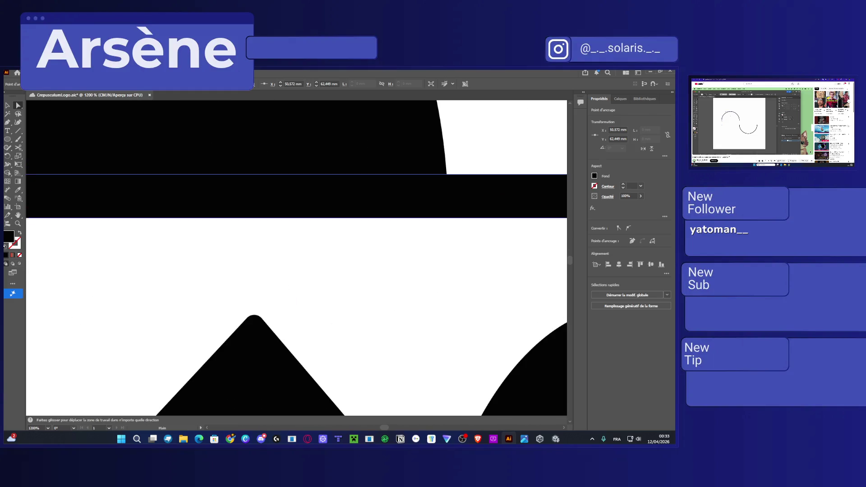
scroll(186, 265, "right", 8)
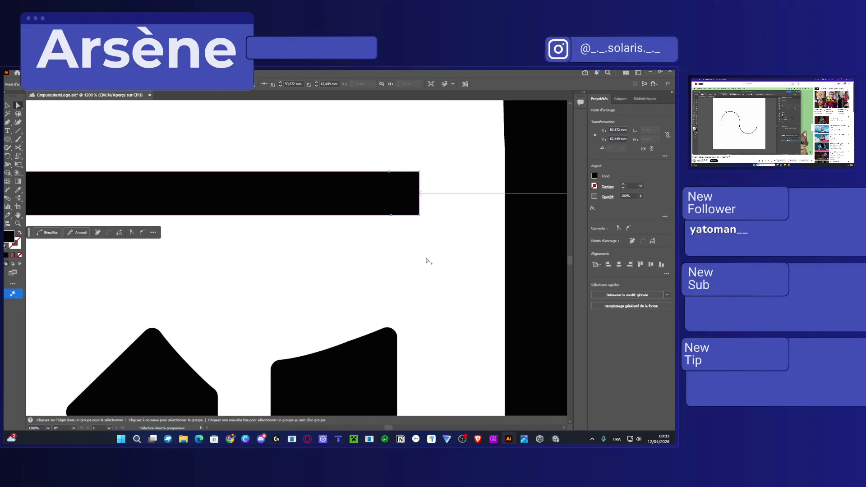
left_click_drag(364, 155, 407, 223)
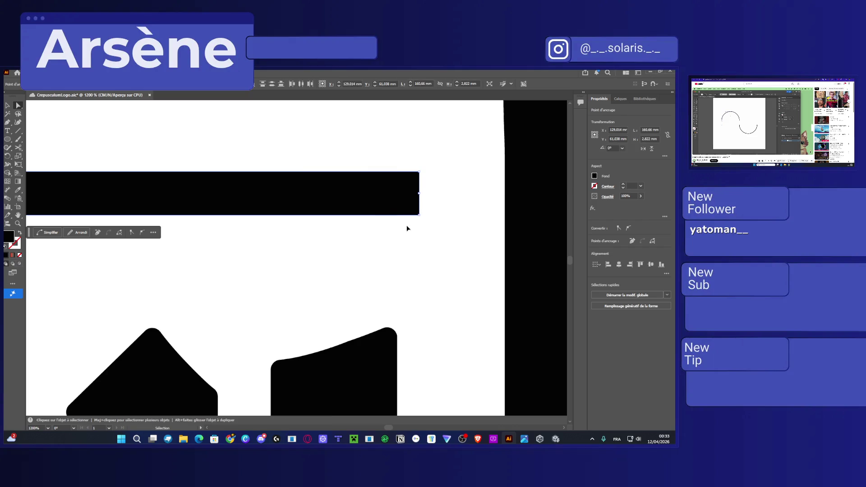
left_click(406, 228)
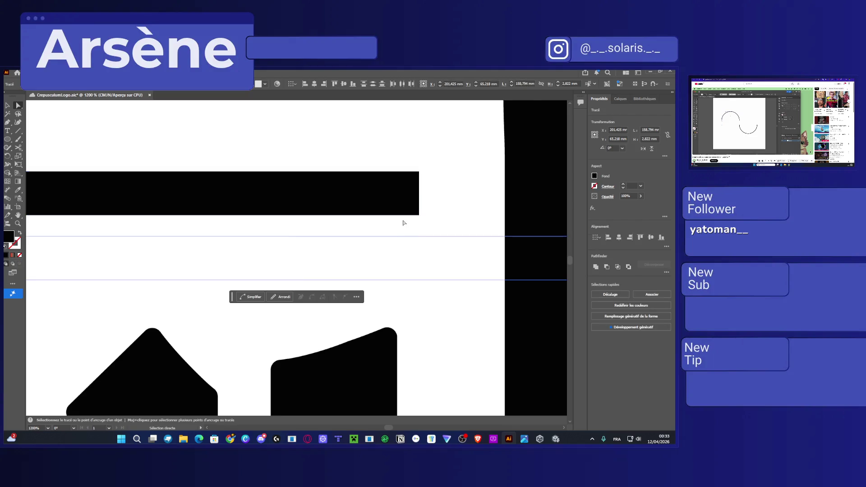
left_click(403, 218)
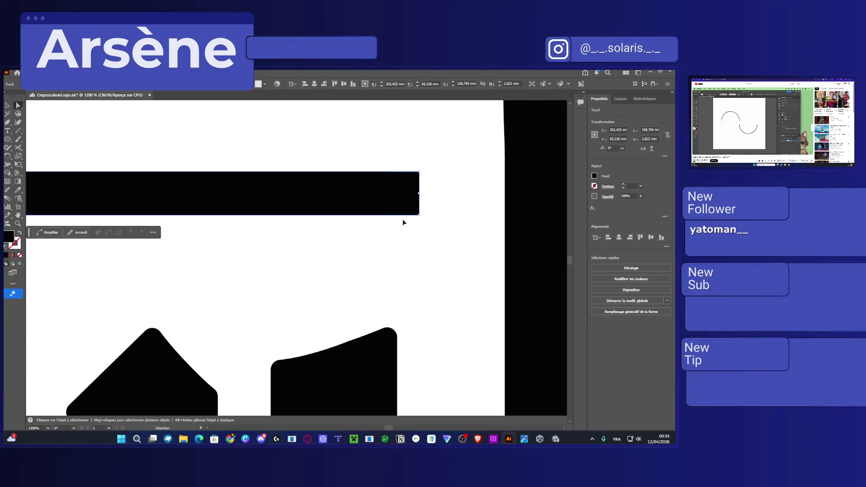
Add anchors on the right end's bottom and top edges, pulling the bottom one upward
left_click(7, 121)
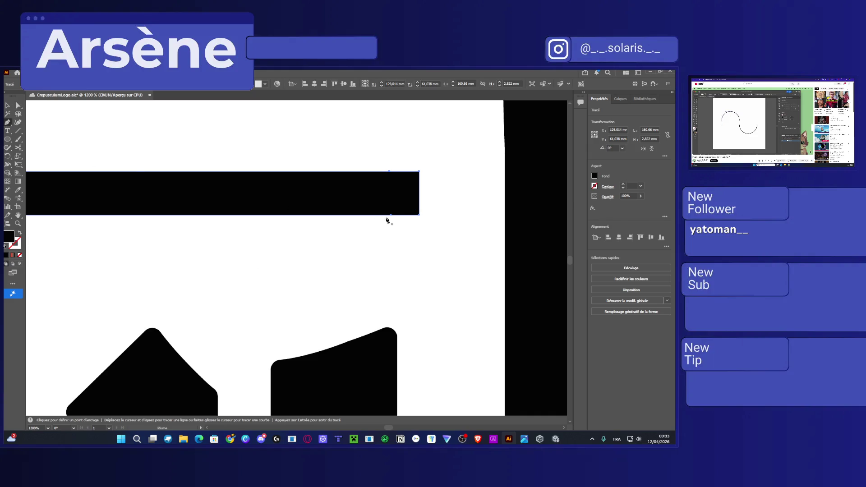
left_click(388, 215)
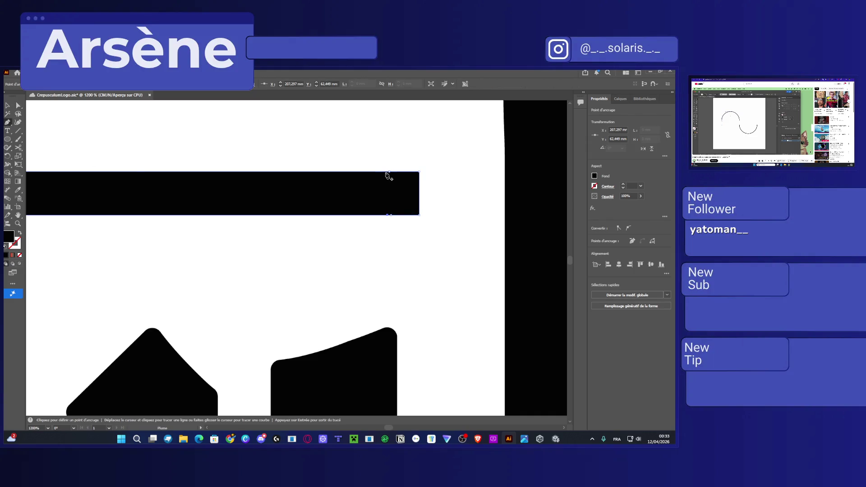
left_click(387, 172)
left_click(18, 105)
left_click_drag(390, 215, 391, 207)
scroll(412, 220, "up", 5)
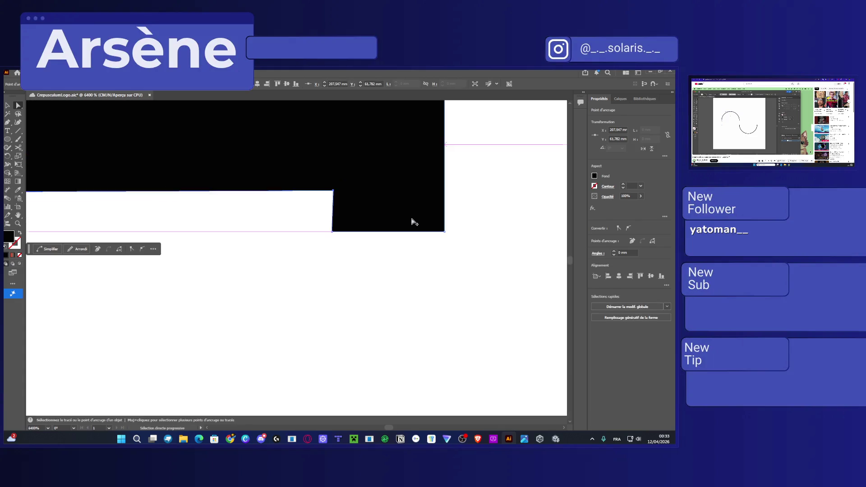
Isolate the bar path and drag its corner and top-edge anchors at the right end
left_click(301, 199, "ctrl")
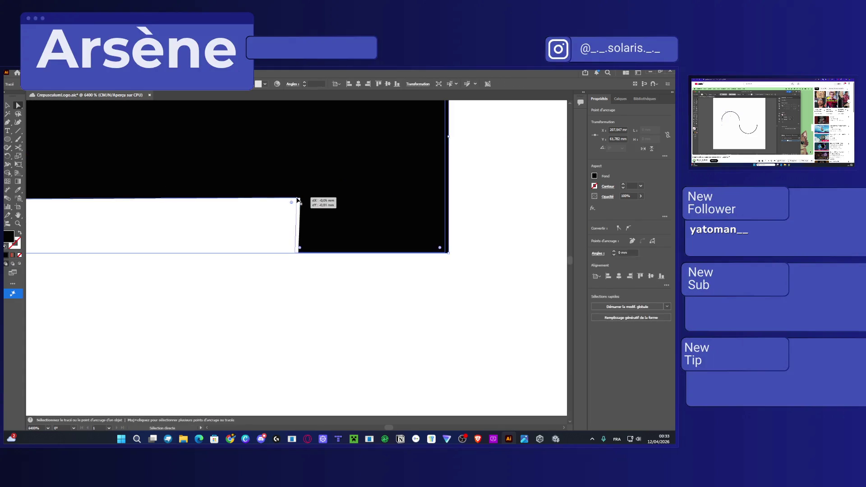
double_click(301, 198)
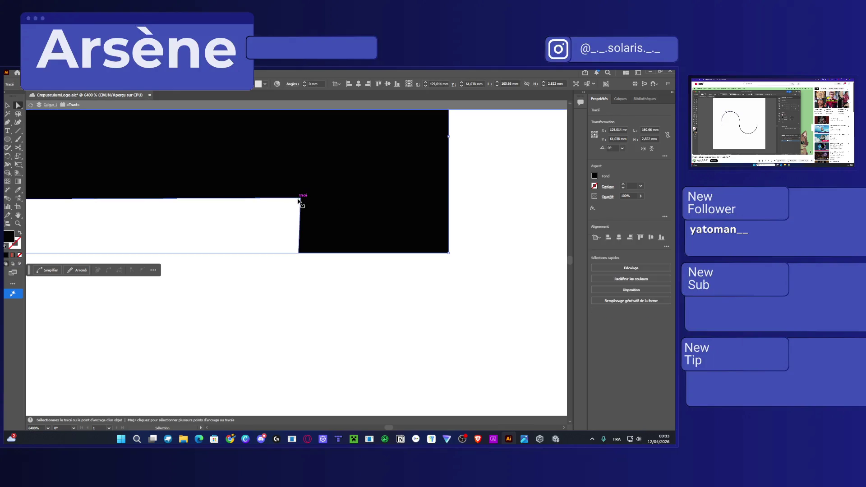
left_click_drag(300, 199, 300, 204)
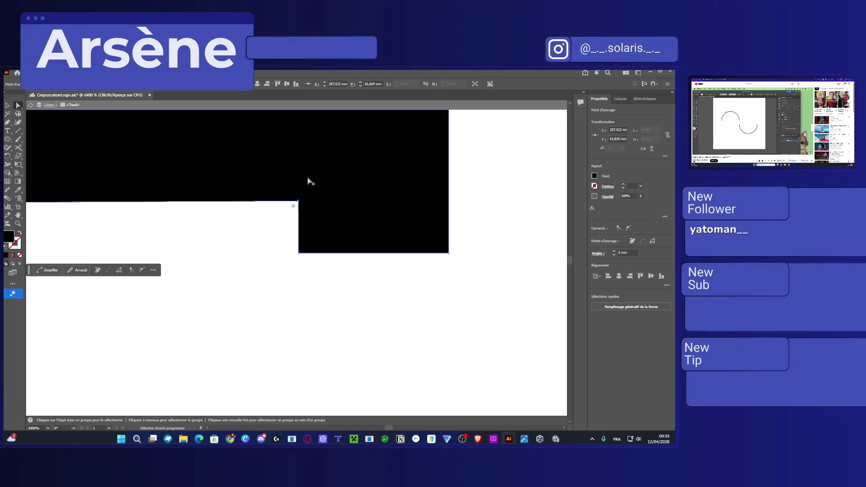
scroll(317, 257, "up", 5)
mouse_move(301, 162)
left_mouse_down()
mouse_move(322, 162)
mouse_move(309, 164)
mouse_move(323, 189)
left_mouse_up()
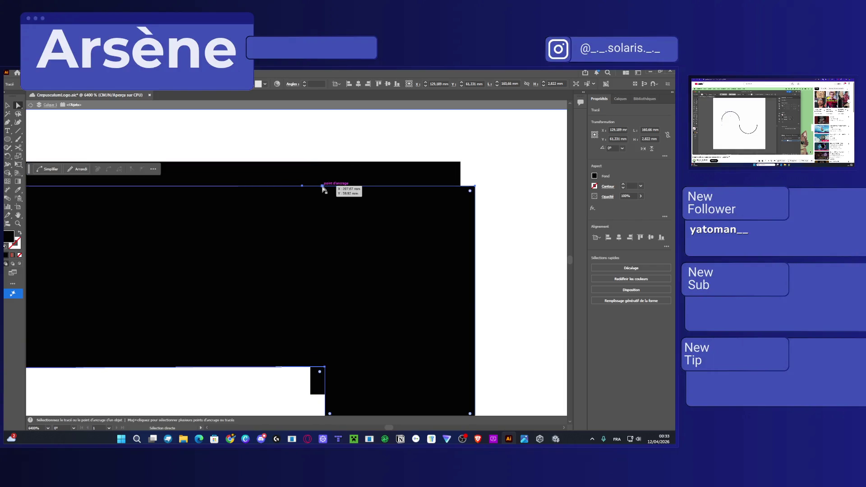
Undo and redo the anchor edits until the bar looks right, then zoom out
key("ctrl+z")
key("ctrl+shift+z")
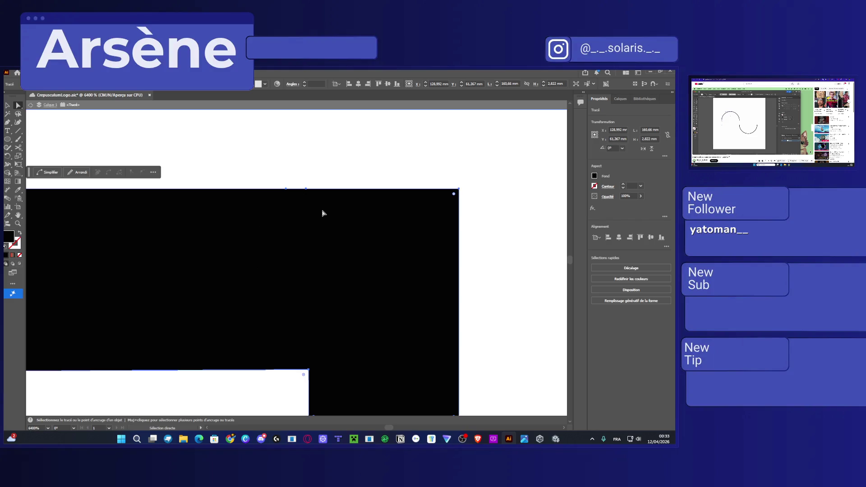
key("Delete")
key("ctrl+z")
scroll(324, 216, "down", 1)
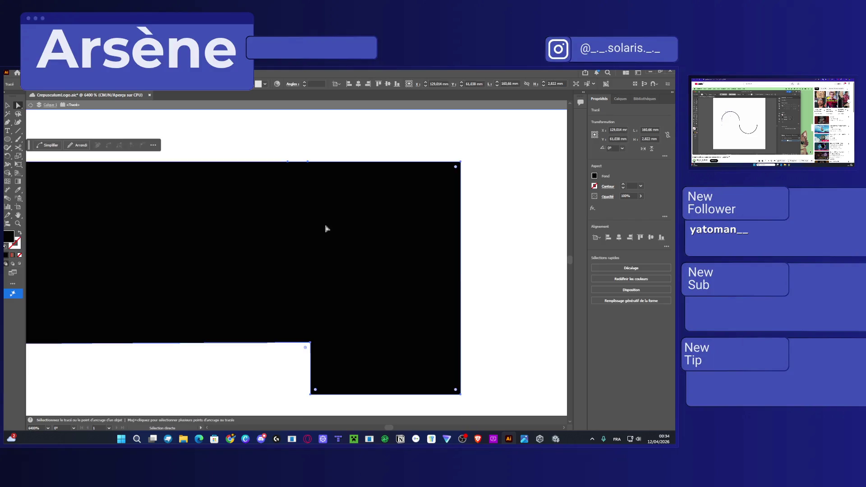
scroll(324, 217, "down", 5)
scroll(208, 303, "down", 4)
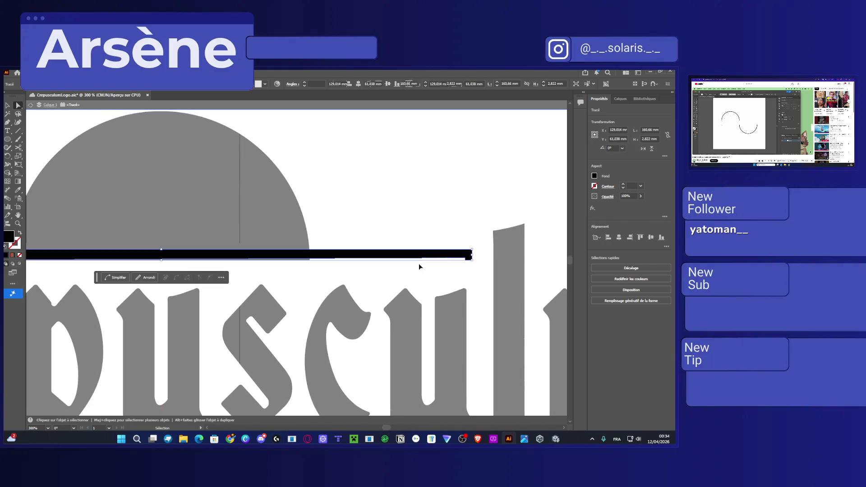
scroll(418, 266, "down", 2)
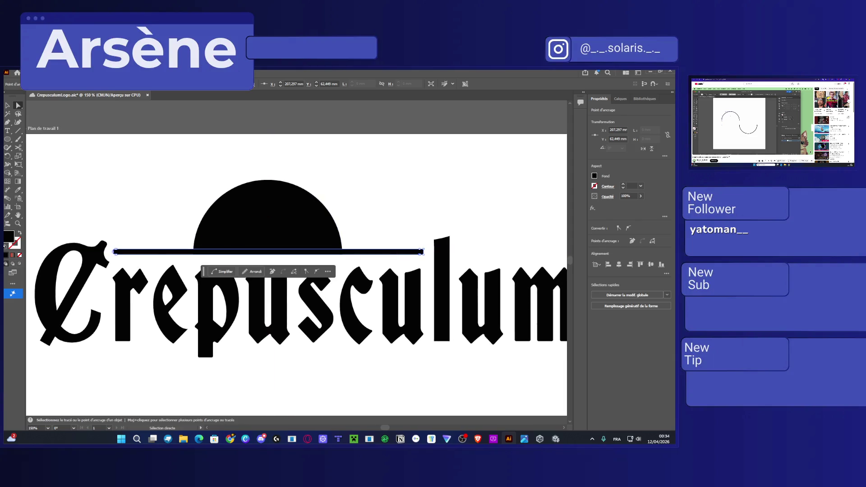
Save the logo file and run image searches for pixel-art logo references
key("ctrl+s")
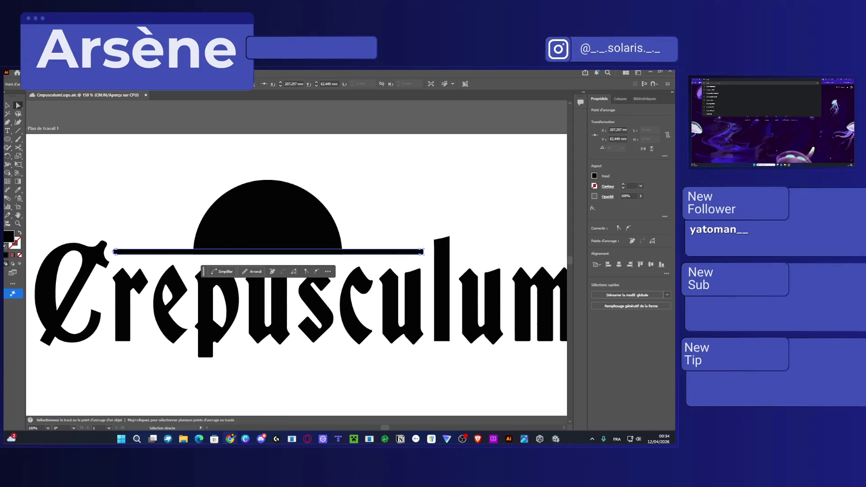
key("Return")
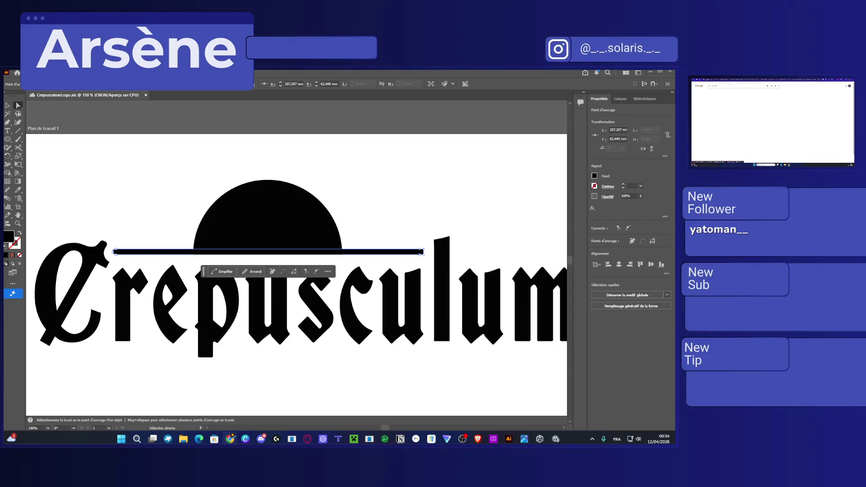
left_click(712, 85)
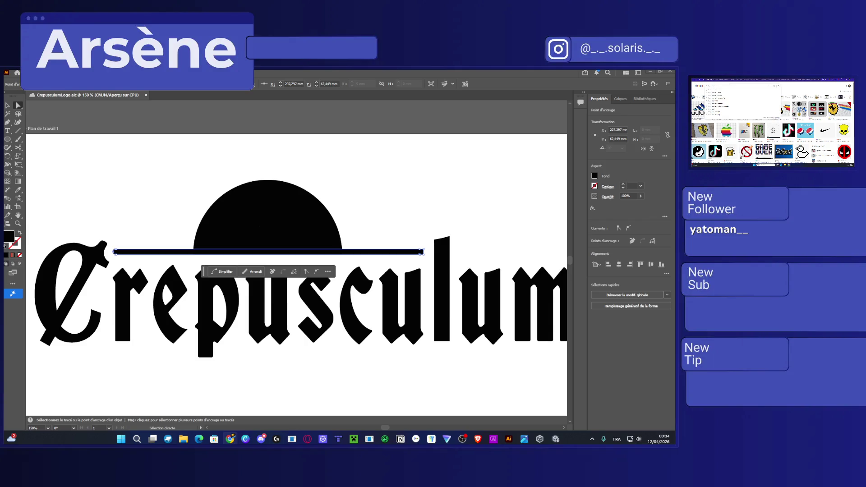
left_click(715, 110)
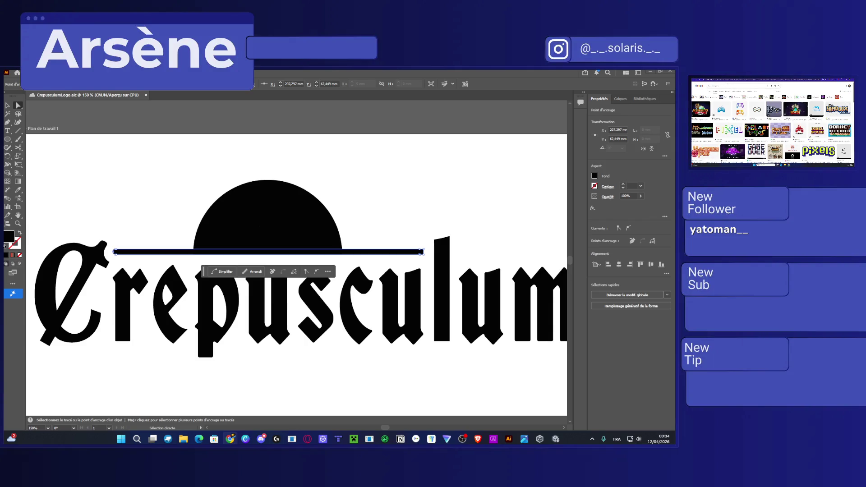
left_click(717, 85)
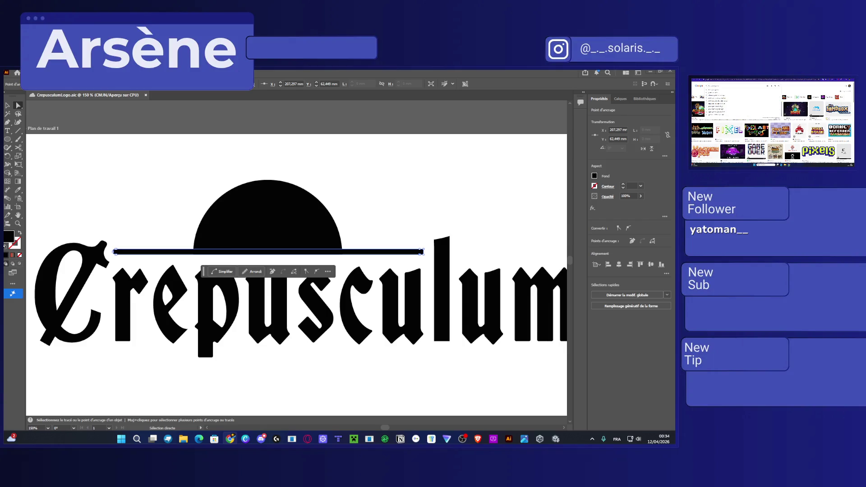
left_click(717, 113)
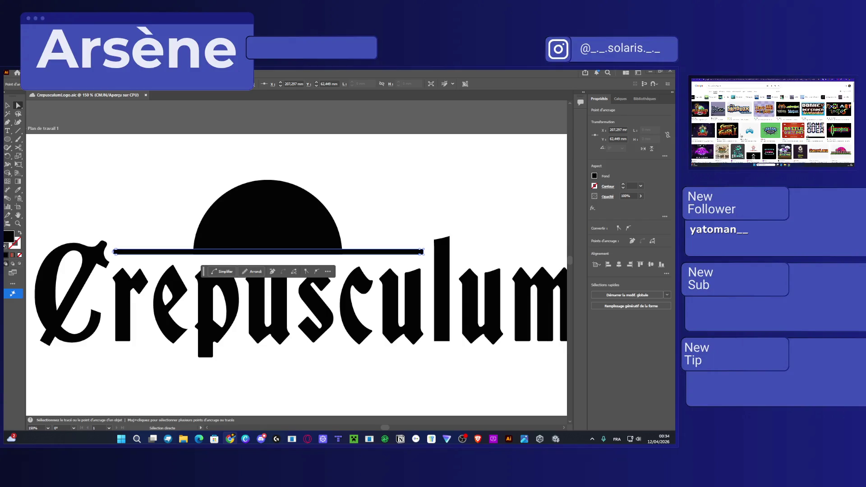
Preview reference logos like Sandbox and Street Fighter II and read the linked article
left_click(740, 109)
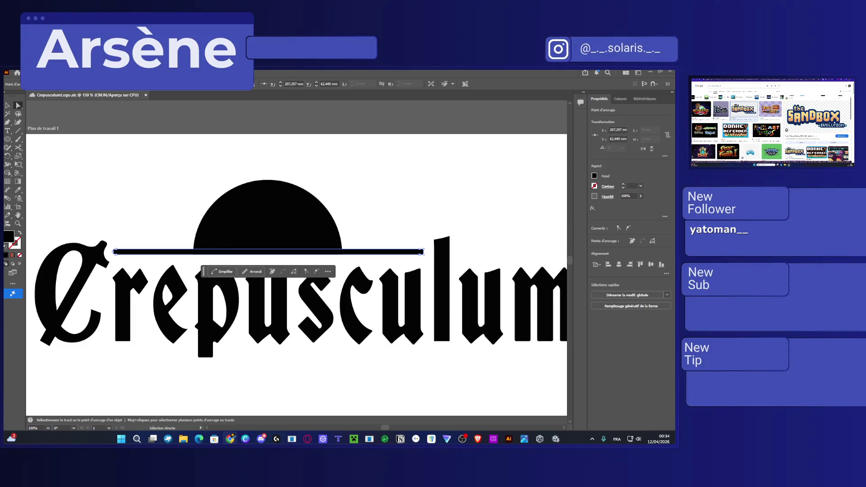
left_click(704, 130)
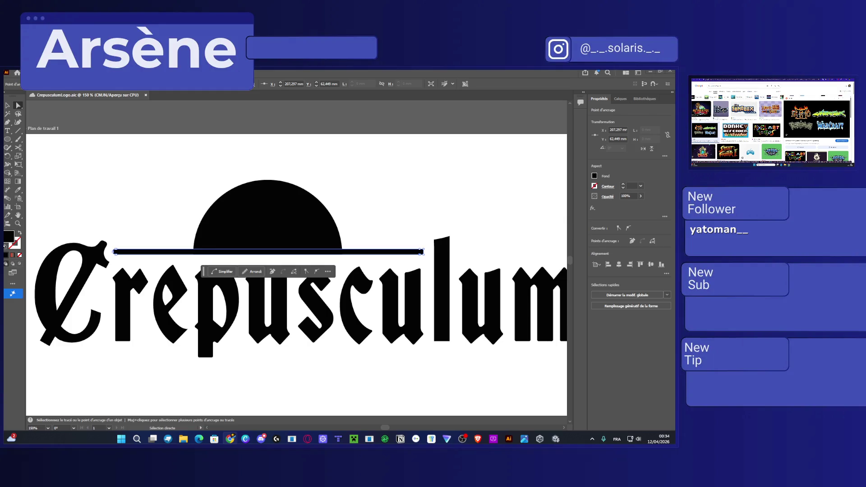
scroll(740, 122, "down", 2)
scroll(740, 127, "down", 2)
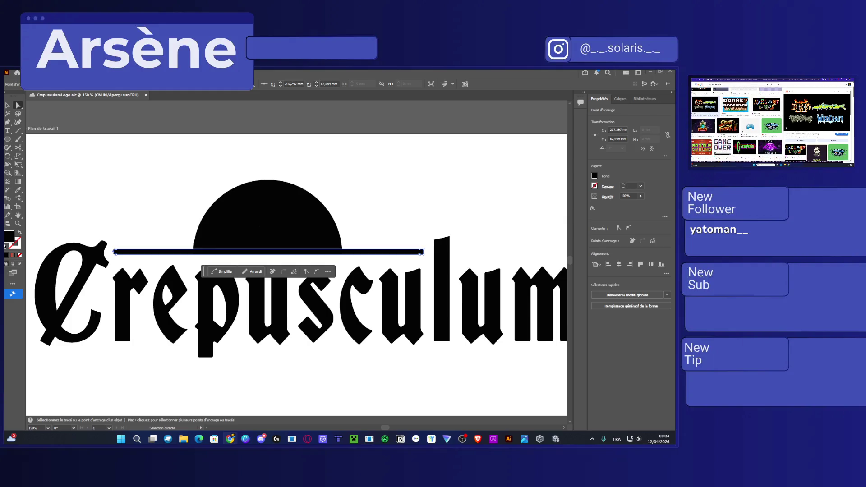
left_click(727, 116)
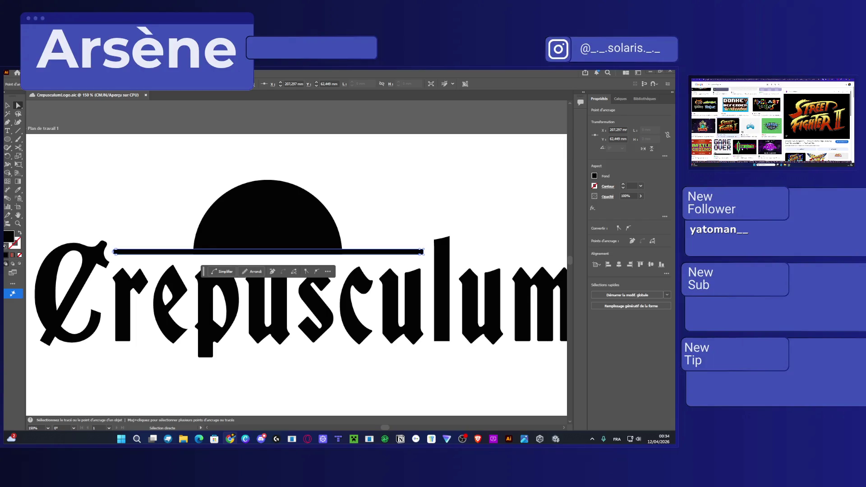
left_click(840, 135)
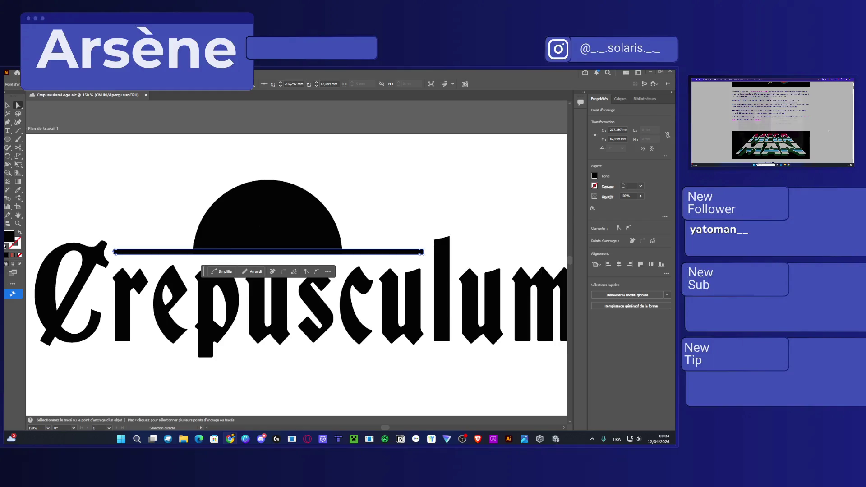
scroll(829, 131, "down", 2)
left_click(801, 94)
scroll(830, 100, "down", 5)
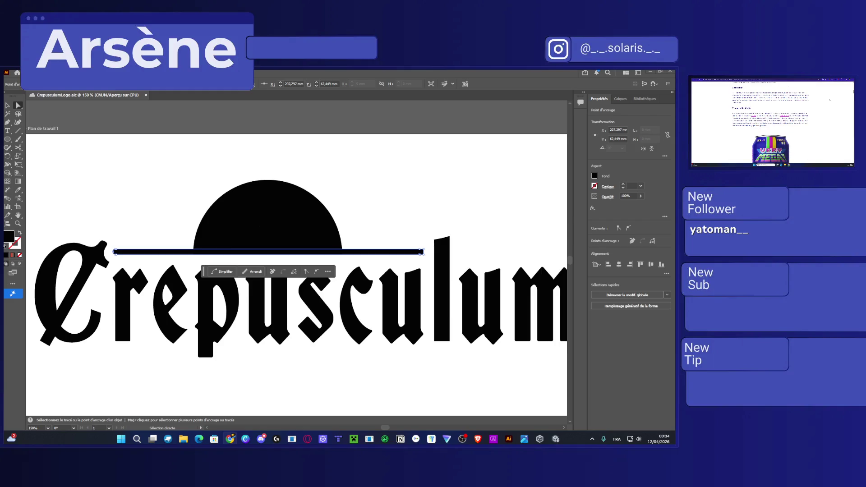
scroll(829, 99, "down", 3)
scroll(829, 99, "down", 5)
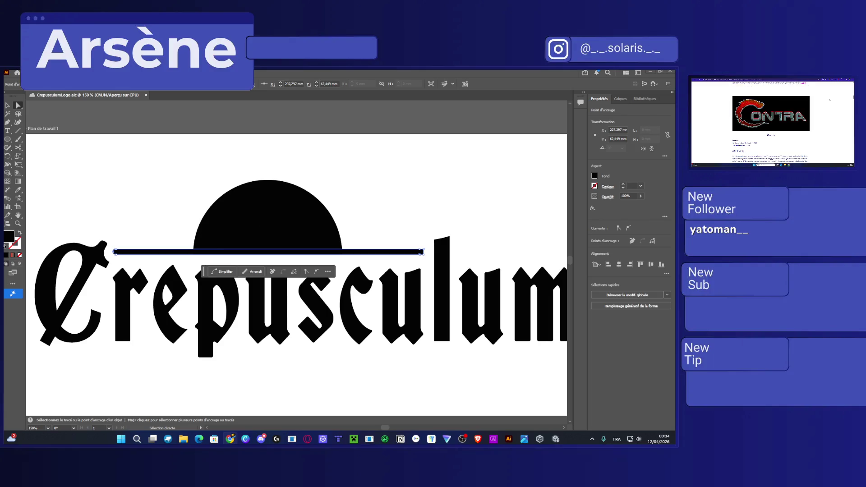
scroll(830, 100, "down", 5)
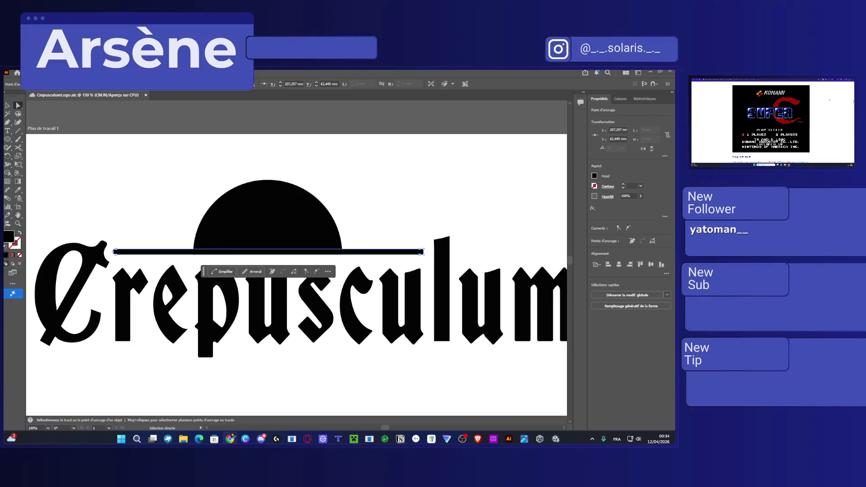
scroll(830, 100, "down", 5)
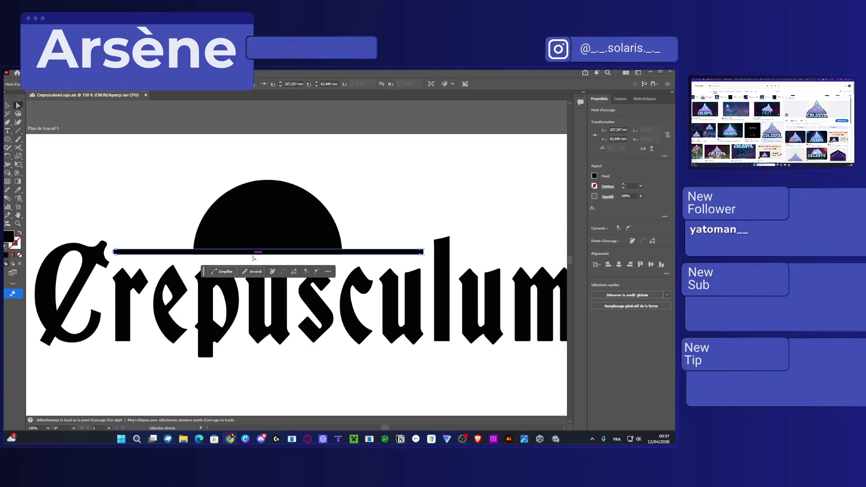
scroll(250, 302, "down", 1)
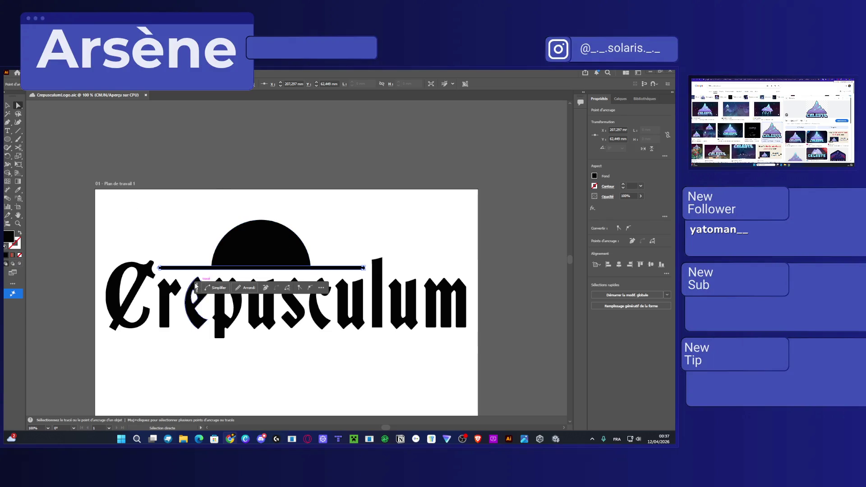
Alt-drag a duplicate of the Crepusculum lettering and offset it slightly down-left over the original
left_click(7, 105)
left_click(133, 272)
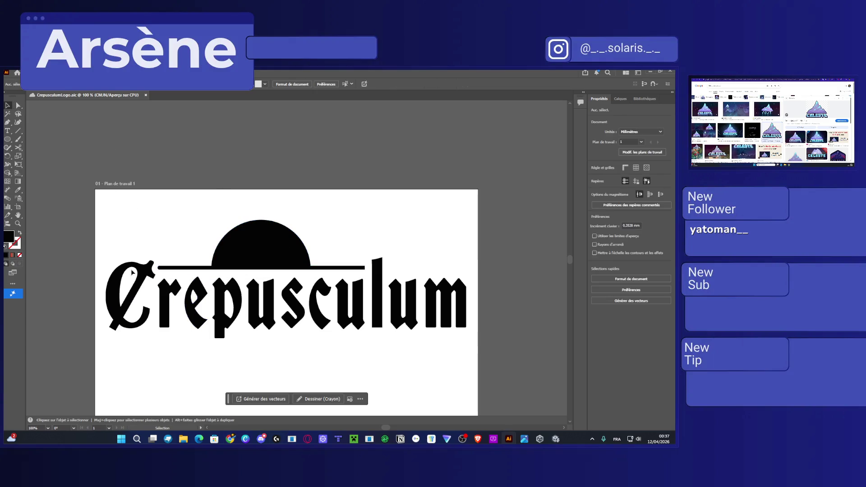
left_click(152, 301)
key("a")
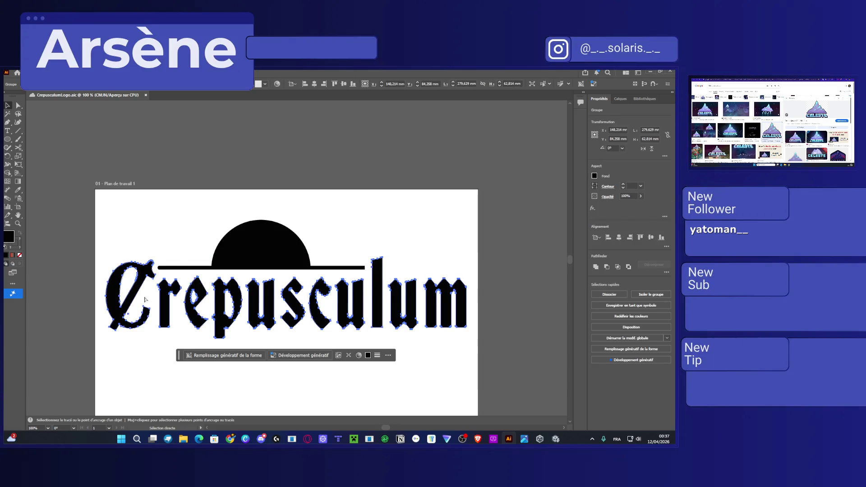
key("v")
left_click_drag(145, 300, 155, 259)
mouse_move(205, 272)
left_mouse_down()
mouse_move(215, 330)
mouse_move(214, 310)
mouse_move(195, 310)
left_mouse_up()
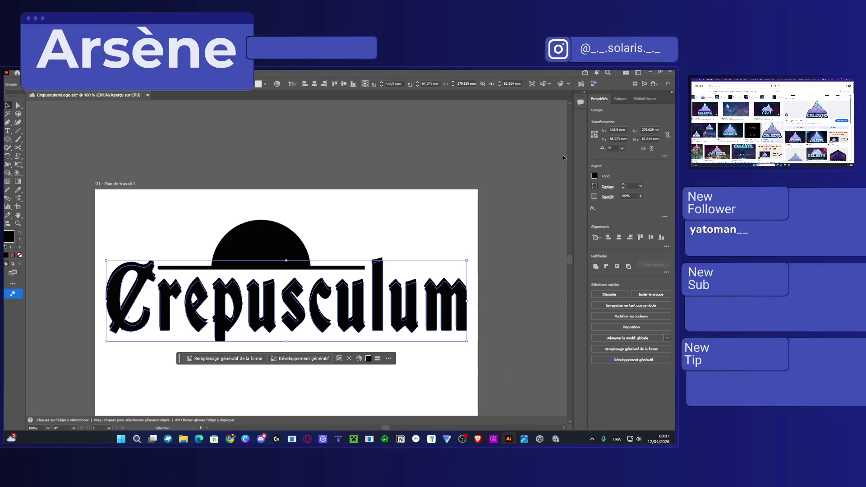
Move the lettering copy below the original in the Layers panel and reselect the front lettering
left_click(595, 176)
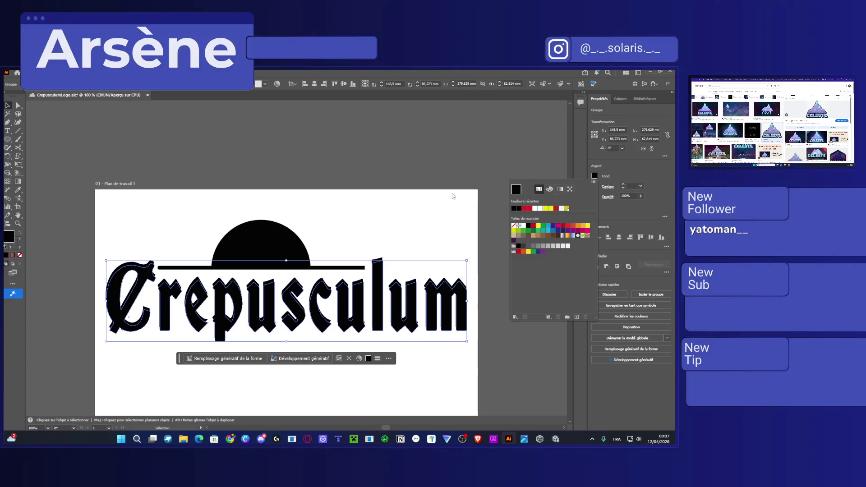
left_click(459, 165)
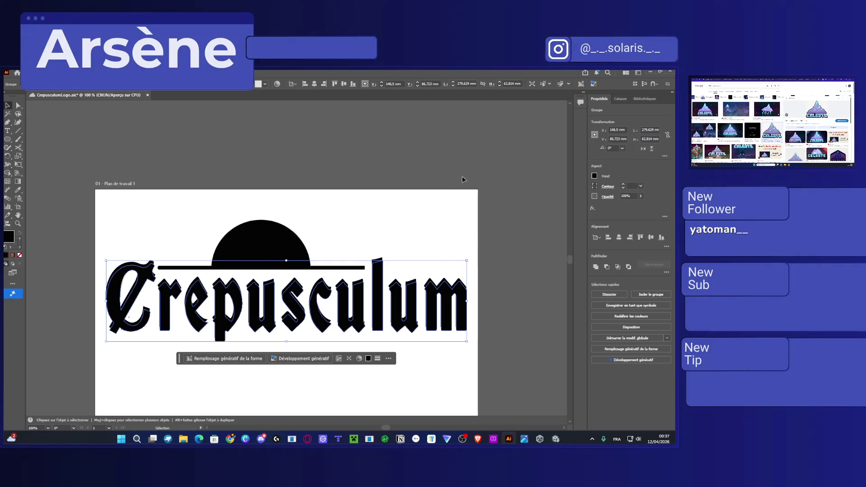
left_click(620, 99)
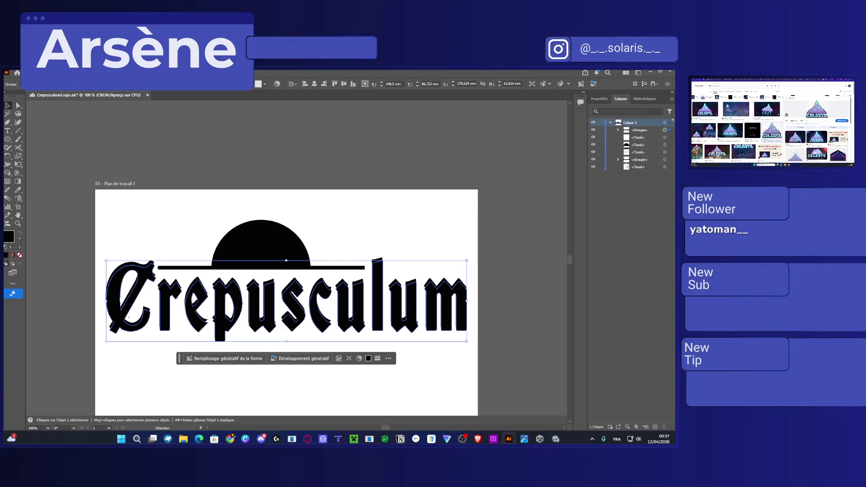
mouse_move(631, 160)
left_mouse_down()
mouse_move(632, 153)
mouse_move(639, 172)
left_mouse_up()
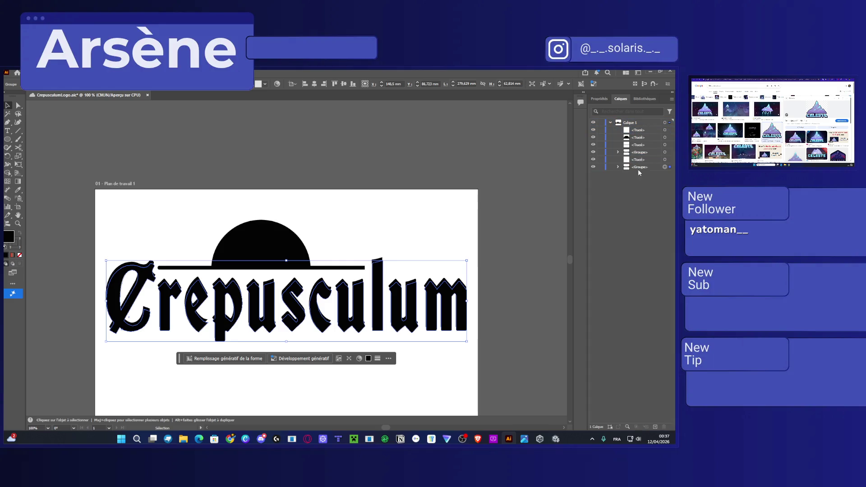
left_click(481, 288)
left_click(415, 299)
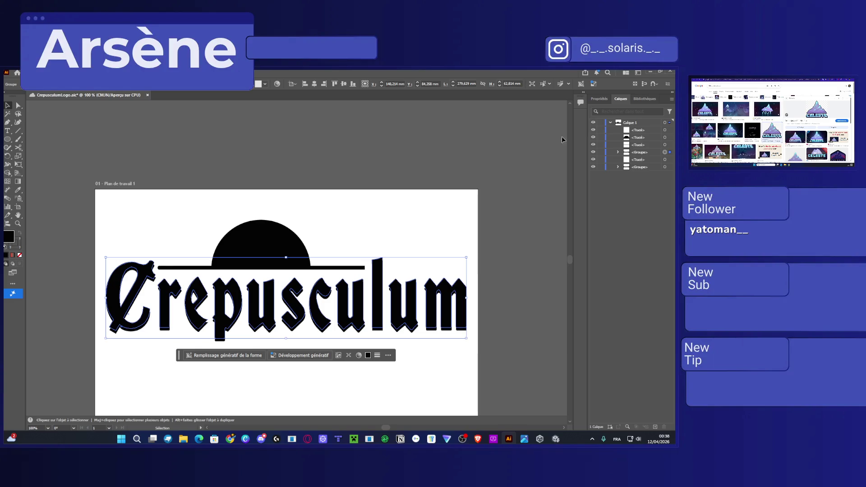
left_click(599, 99)
Explore the front lettering's fill picker, trying its slider, gradient and swatch views
left_click(595, 176)
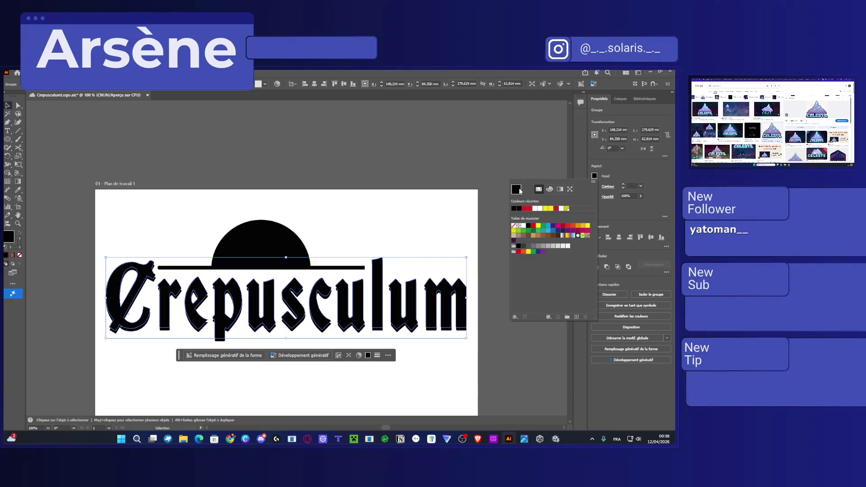
left_click(549, 189)
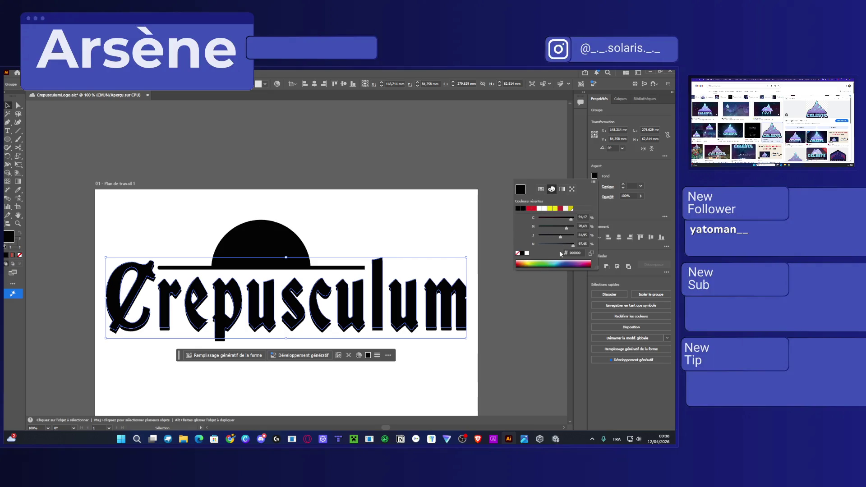
left_click_drag(562, 236, 563, 236)
left_click(561, 189)
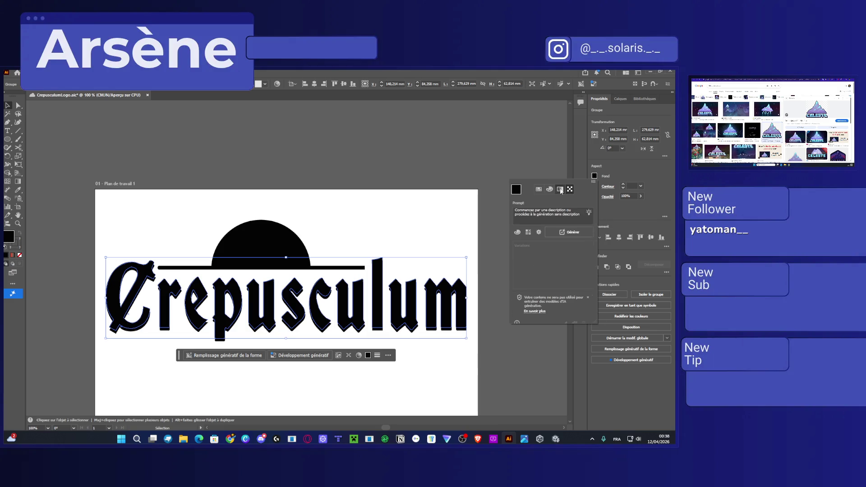
left_click(538, 189)
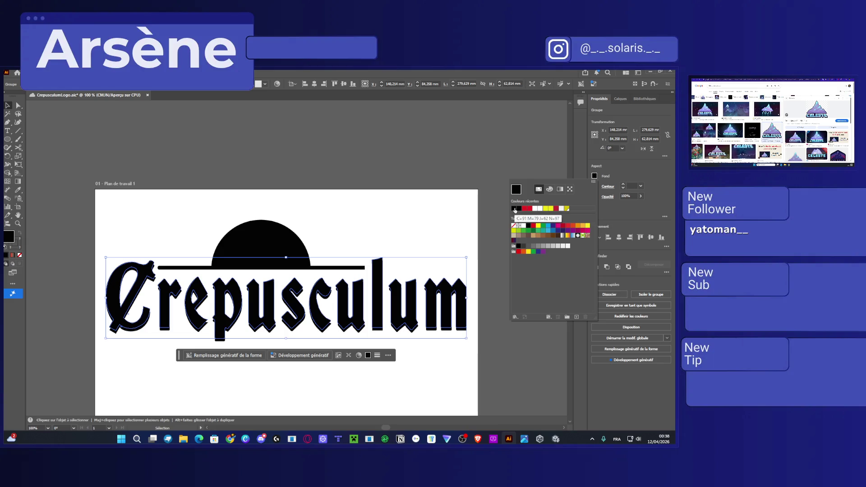
left_click(548, 190)
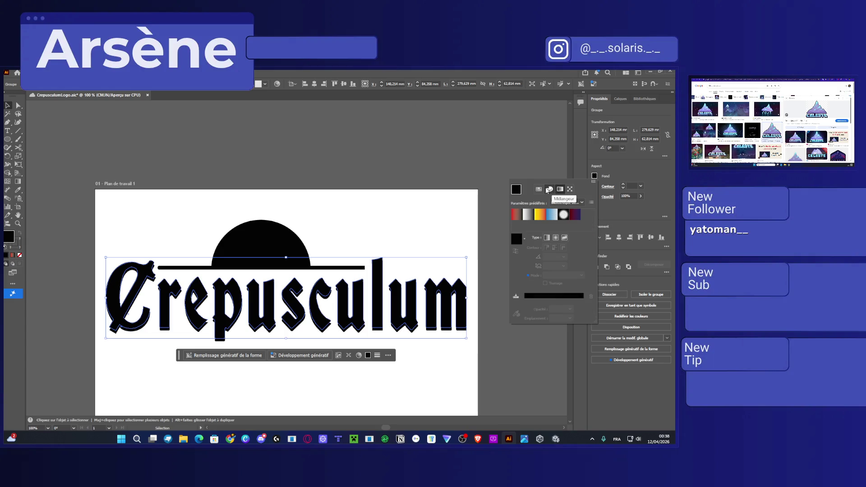
left_click(548, 190)
left_click(554, 190)
Mix a dark purple, 2E1332, in the colour mixer for the front lettering
left_click(554, 191)
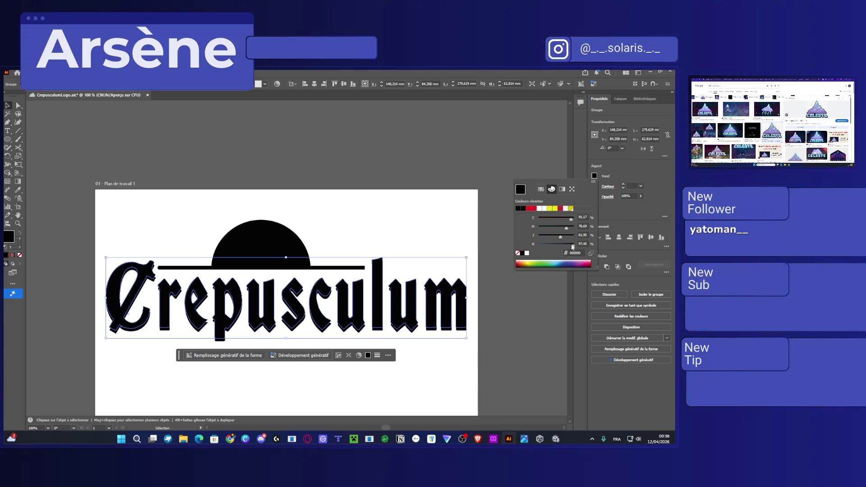
left_click_drag(573, 244, 551, 243)
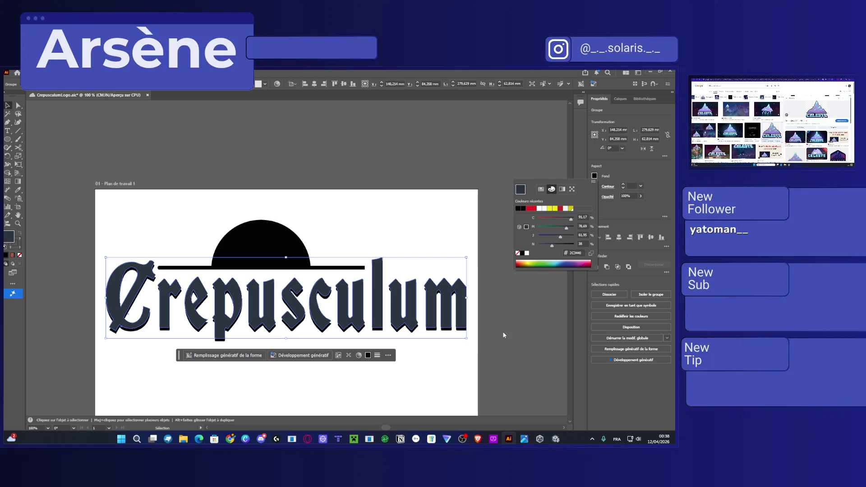
left_click(576, 264)
left_click(576, 264)
left_click(576, 265)
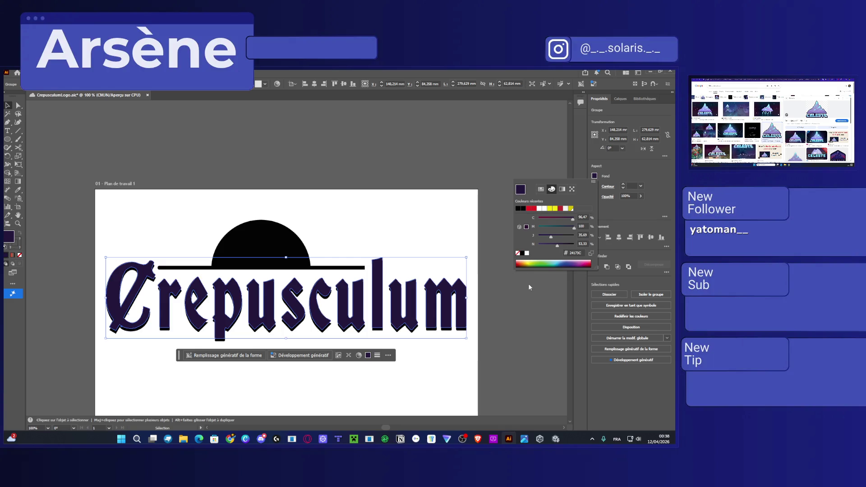
left_click(520, 227)
Add a new global swatch in HSL mode with hue raised to 261, giving indigo 1C004F
left_click(542, 191)
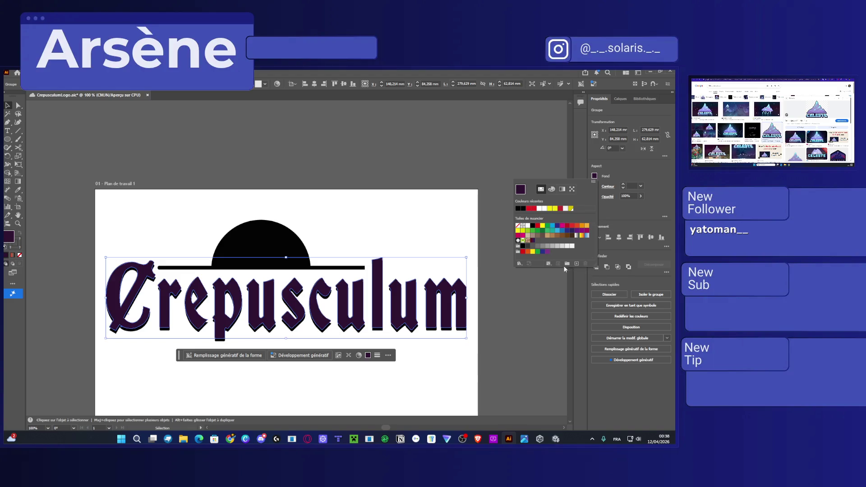
left_click(576, 264)
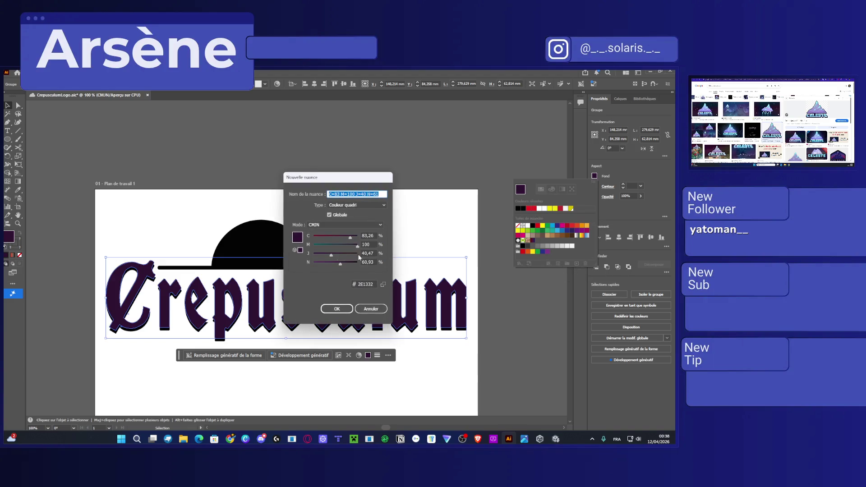
left_click(337, 225)
left_click(333, 240)
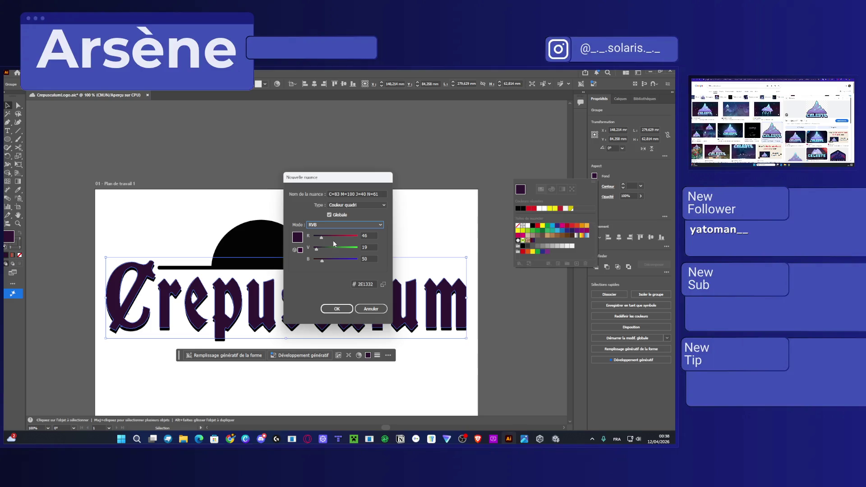
left_click_drag(332, 258, 364, 264)
left_click(333, 225)
left_click(335, 249)
mouse_move(343, 236)
left_mouse_down()
mouse_move(327, 260)
mouse_move(362, 256)
left_mouse_up()
left_click(334, 310)
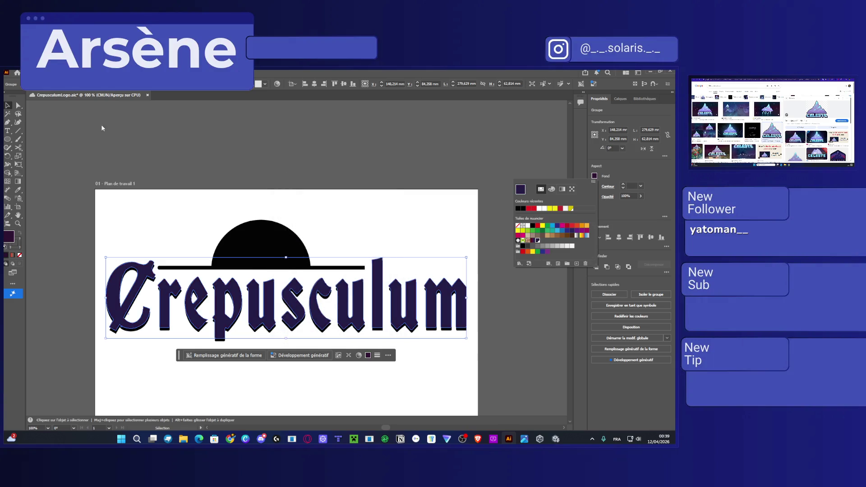
Turn off the CMYK colour management policy in the Couleurs colour settings and apply it
key("Escape")
key("alt+f")
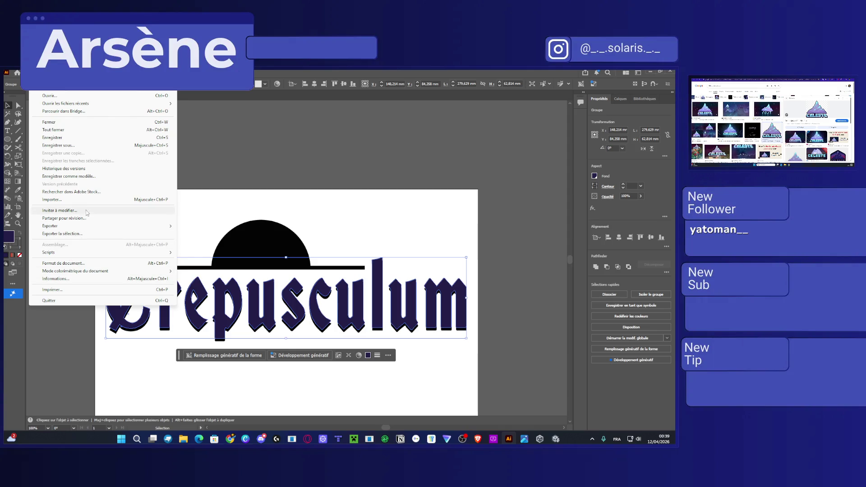
key("Right")
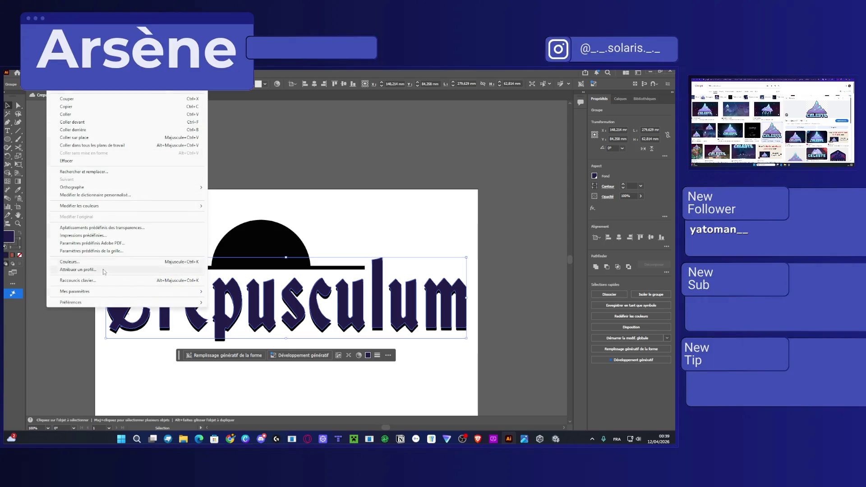
left_click(95, 262)
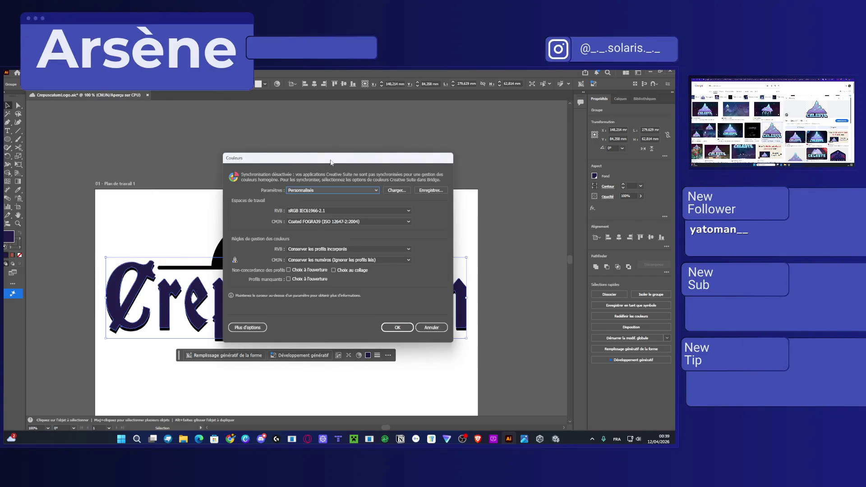
left_click_drag(331, 162, 291, 133)
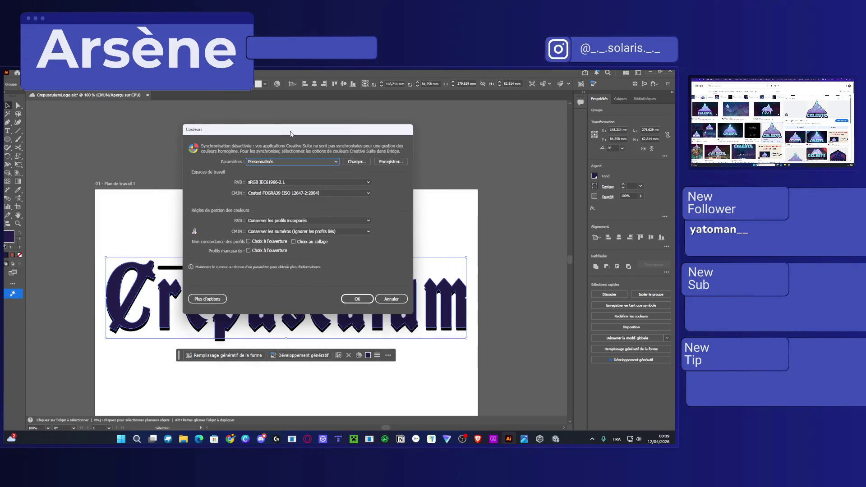
left_click(336, 232)
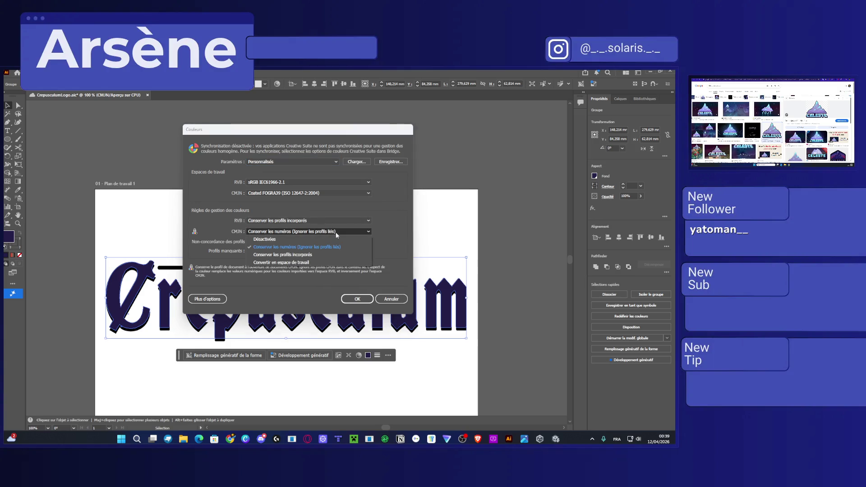
left_click(326, 239)
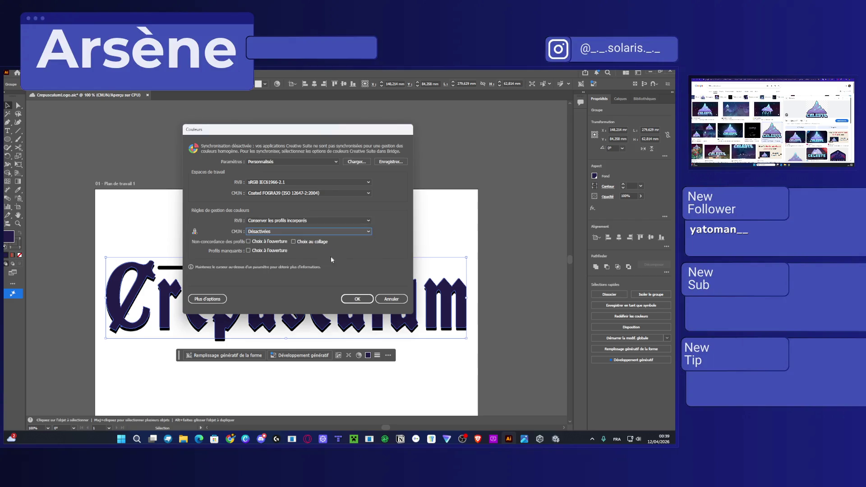
left_click(354, 299)
Set the RGB working space to monitor sRGB after reviewing CMYK and RGB policy options
left_click(53, 72)
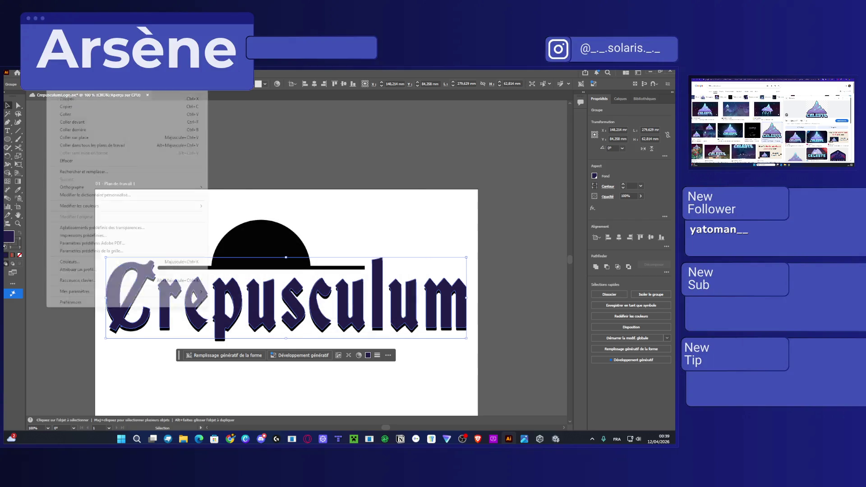
left_click(113, 261)
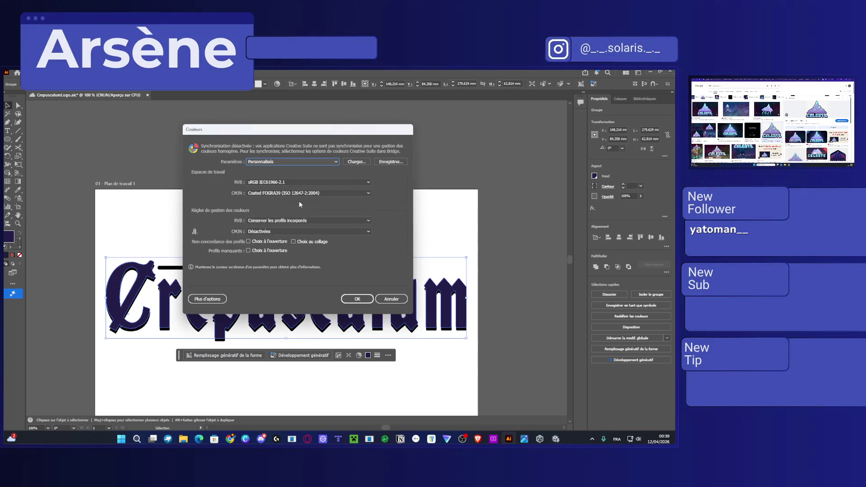
left_click(312, 190)
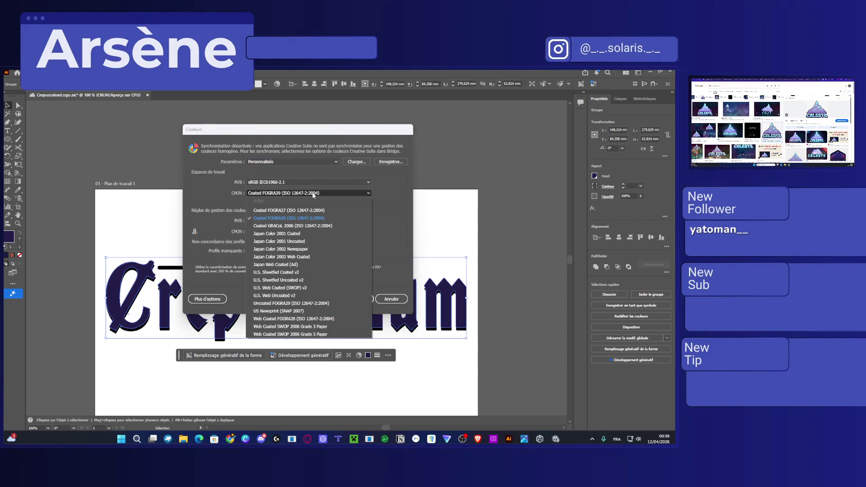
left_click(293, 219)
left_click(298, 180)
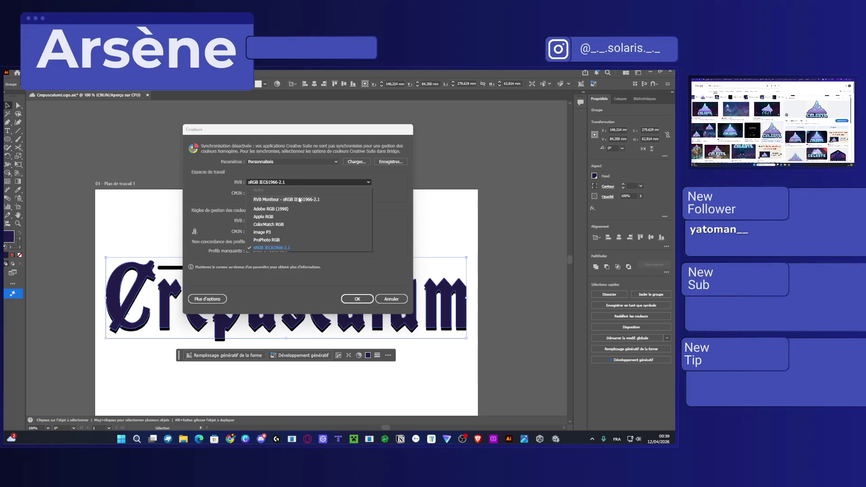
left_click(299, 200)
left_click(288, 220)
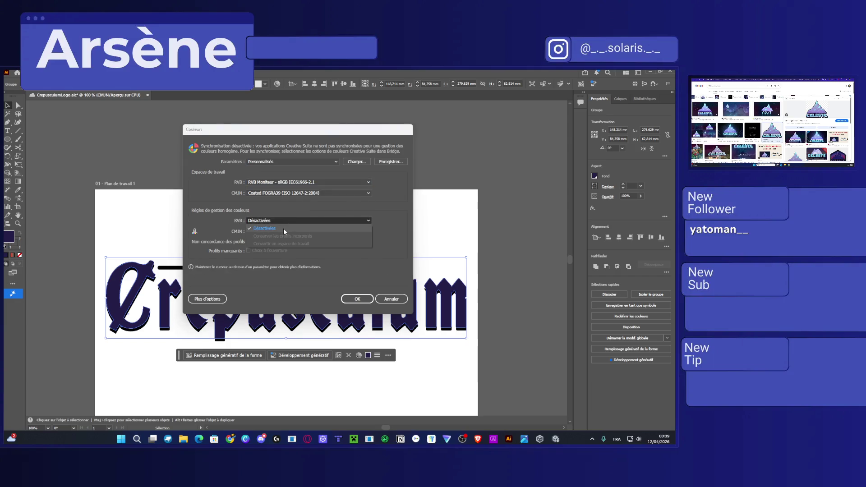
left_click(283, 229)
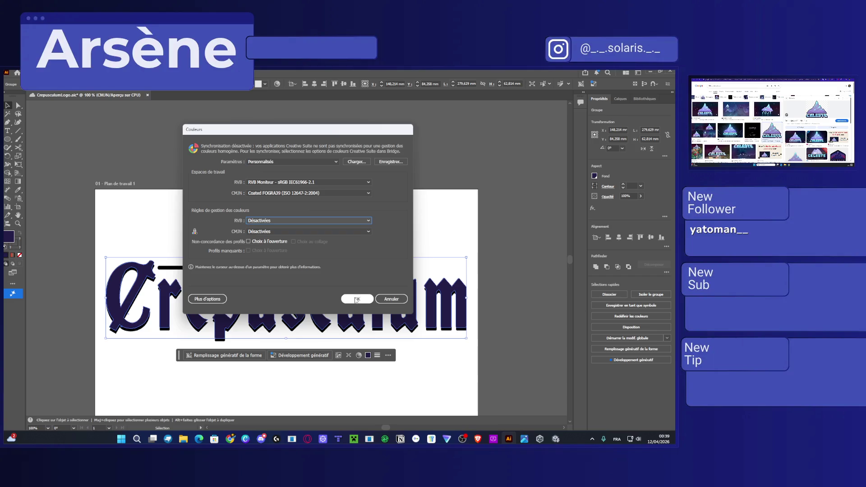
left_click(356, 300)
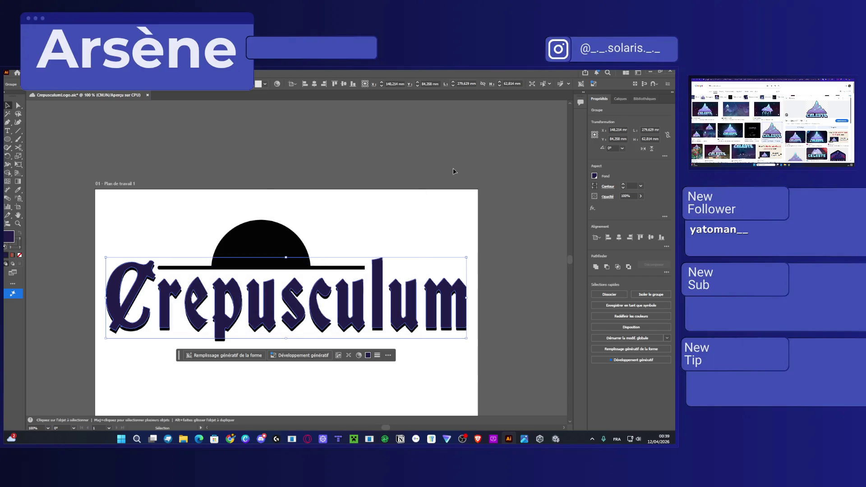
Switch the colour settings preset to Couleurs à l'écran and confirm it
left_click(53, 72)
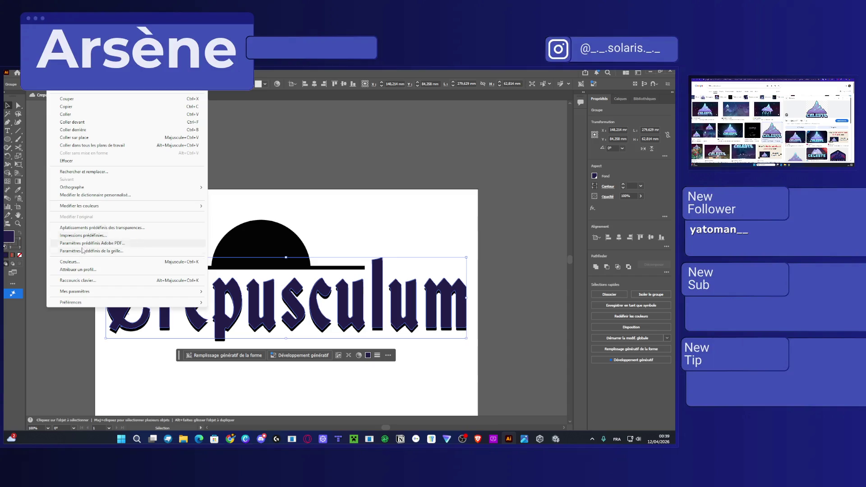
left_click(69, 261)
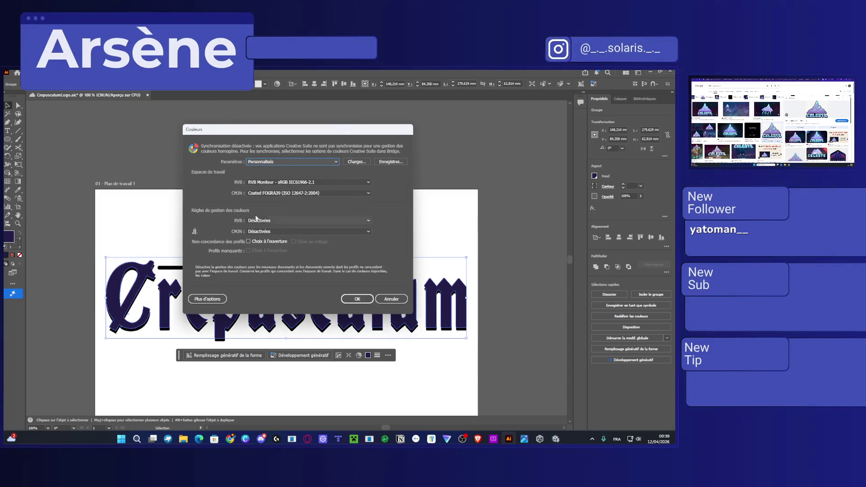
left_click(305, 163)
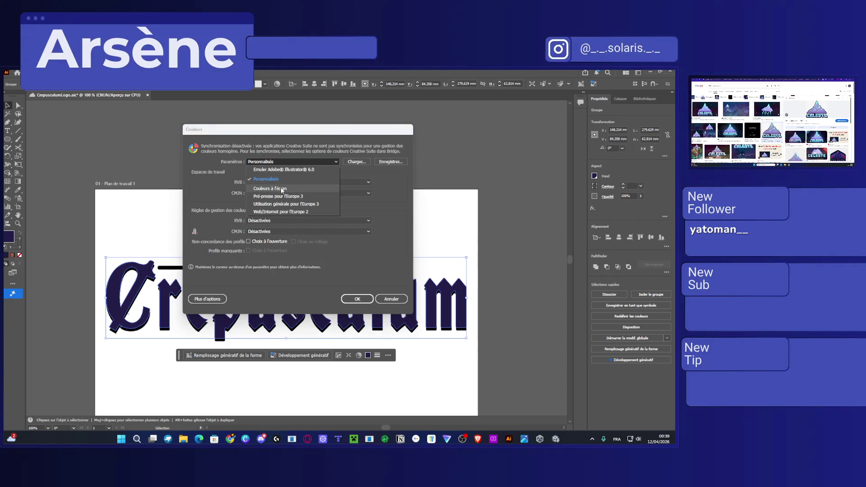
left_click(292, 215)
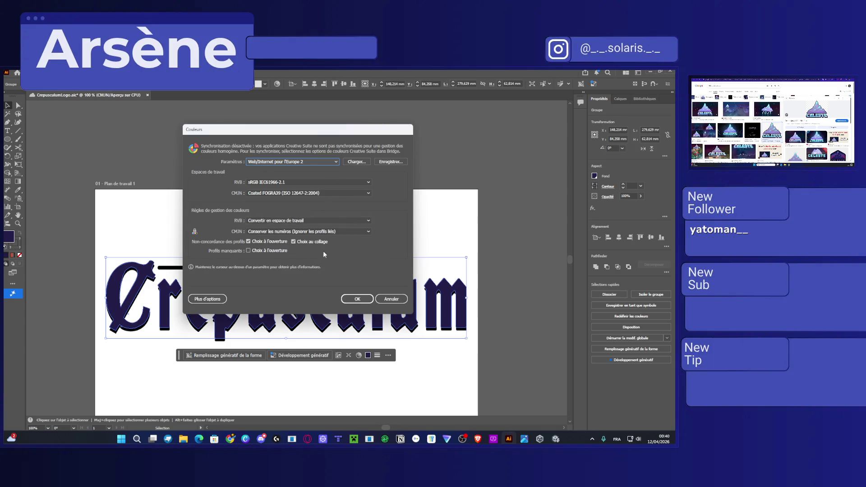
left_click(271, 162)
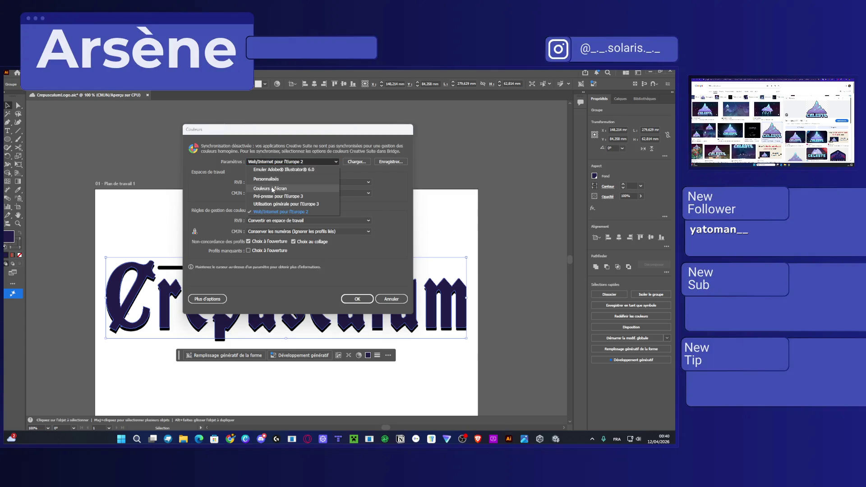
left_click(272, 189)
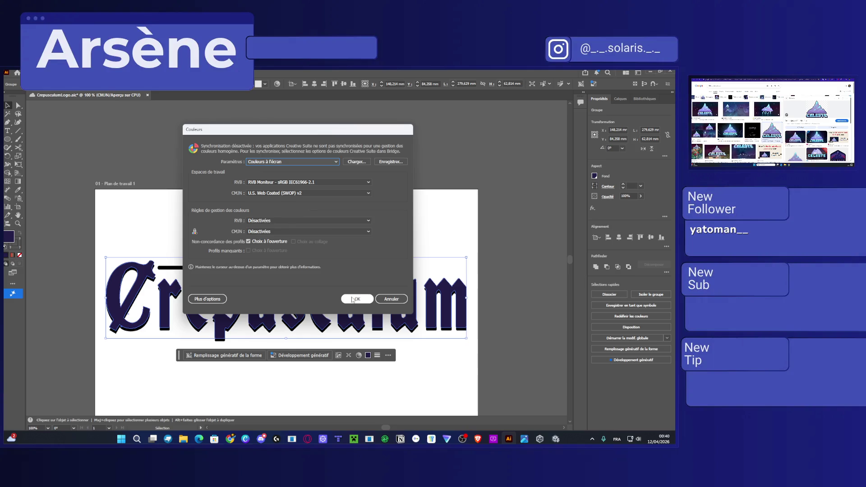
left_click(391, 161)
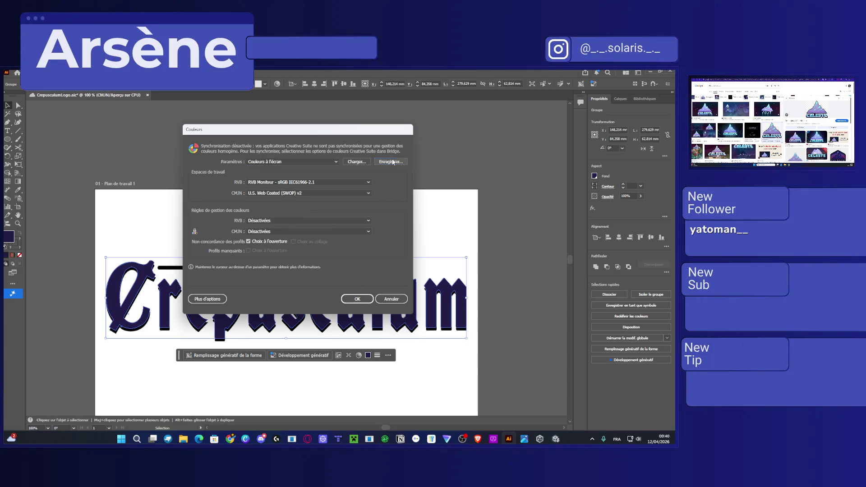
left_click(496, 311)
left_click(357, 299)
Review conversion engine and rendering intent options, discard changes, and bring up the lettering's fill choices
left_click(56, 72)
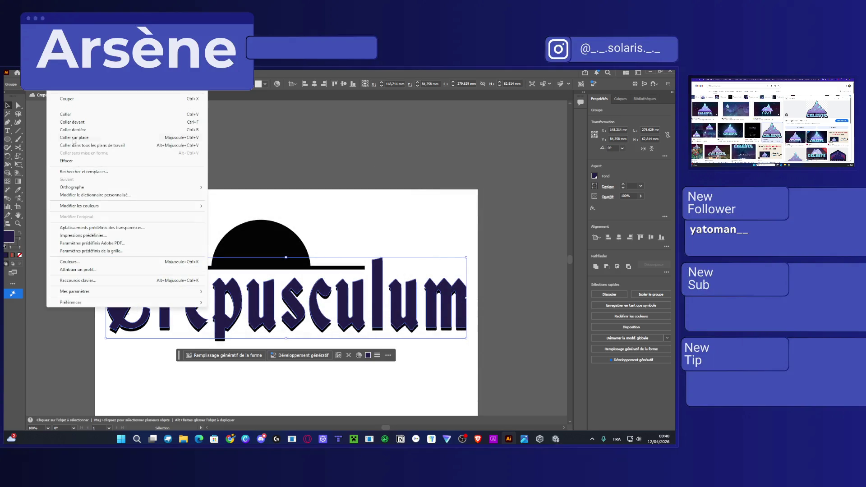
left_click(88, 261)
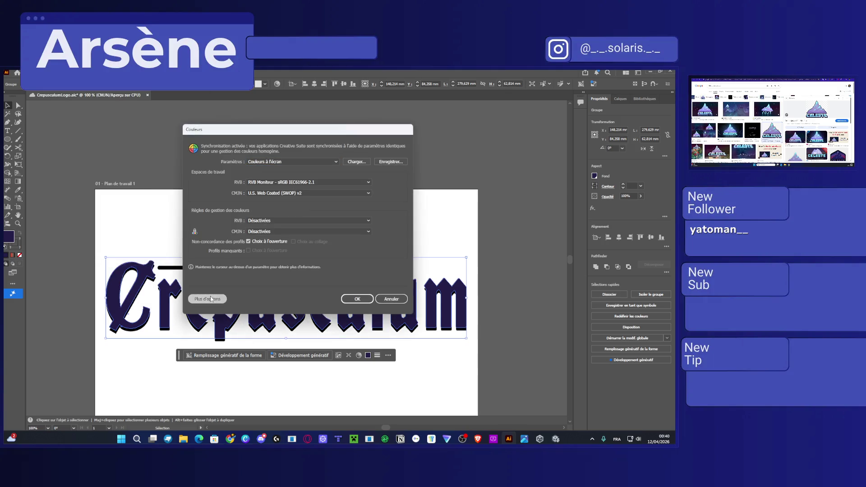
left_click(208, 298)
left_click(289, 277)
left_click(280, 278)
left_click(280, 289)
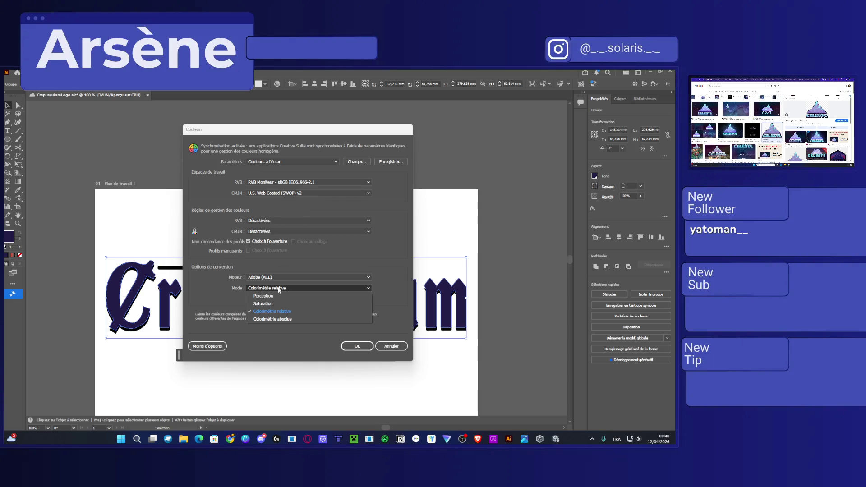
left_click(276, 296)
left_click(276, 289)
left_click(277, 311)
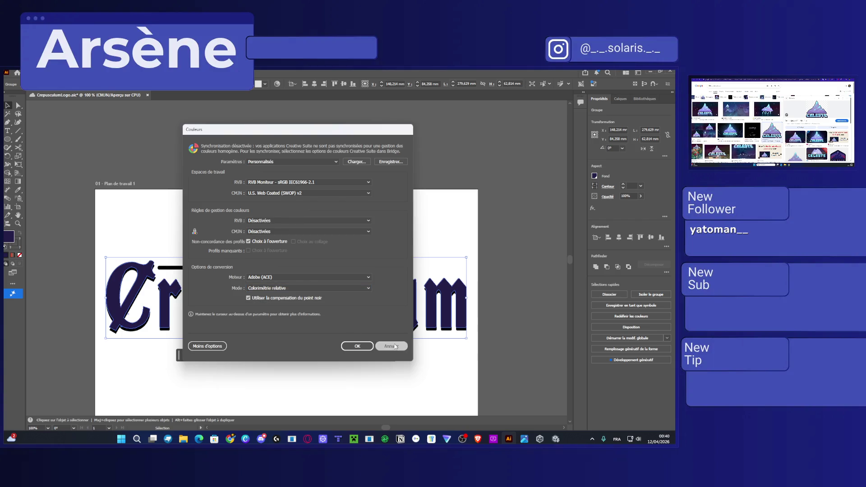
left_click(395, 346)
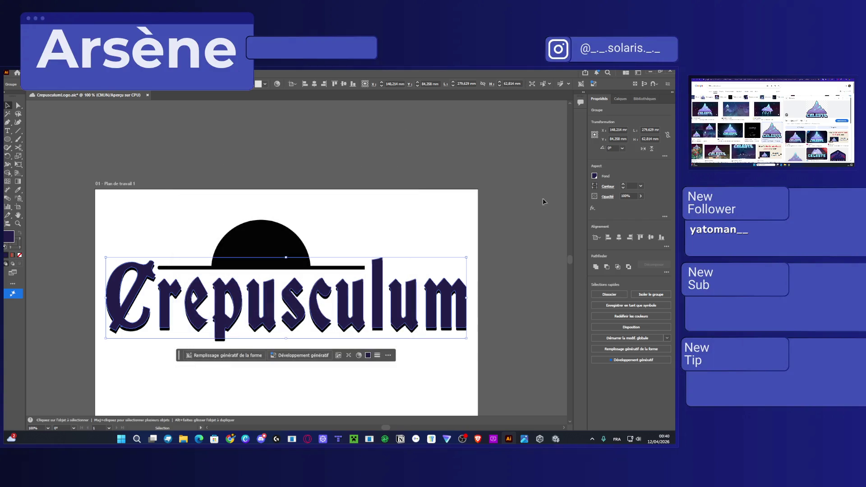
left_click(594, 176)
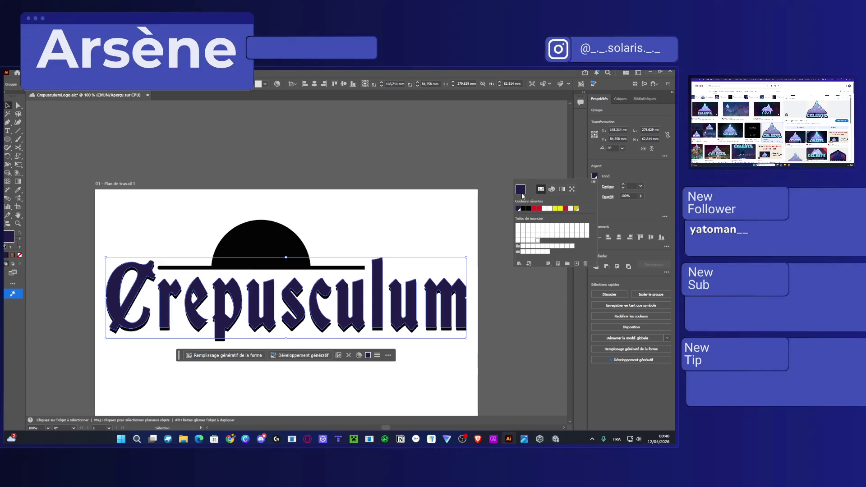
Mix a purple fill for the lettering using the CMYK sliders
left_click(551, 190)
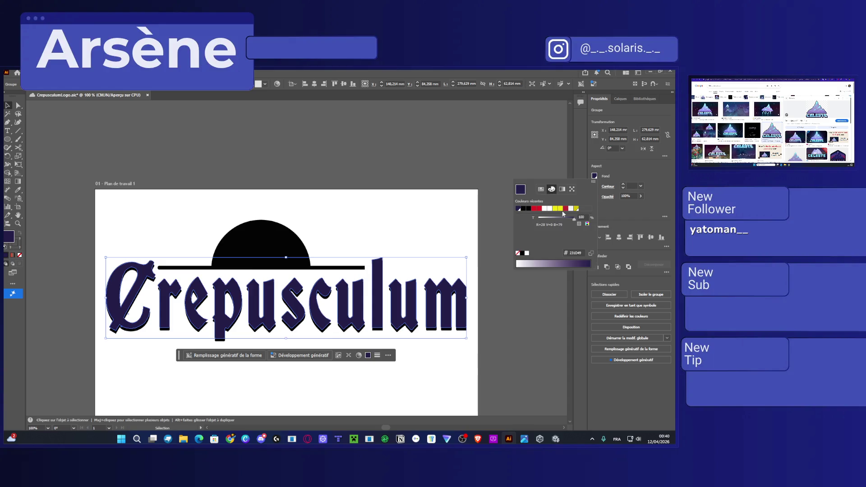
left_click(588, 224)
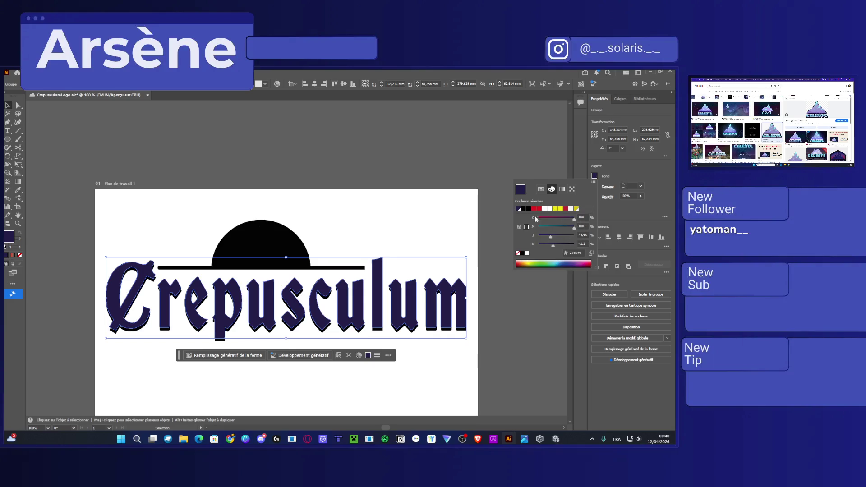
left_click(525, 226)
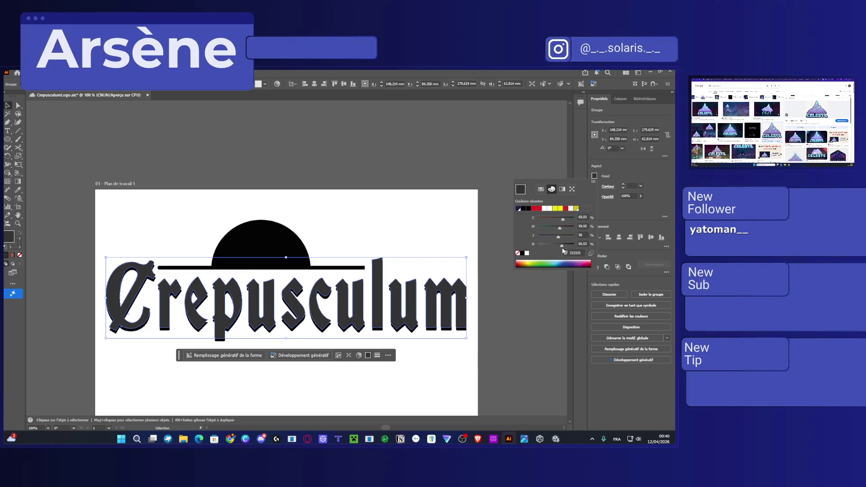
left_click_drag(566, 264, 577, 264)
Save the purple as a new swatch in TSL mode with S 100 and L 38
left_click(541, 190)
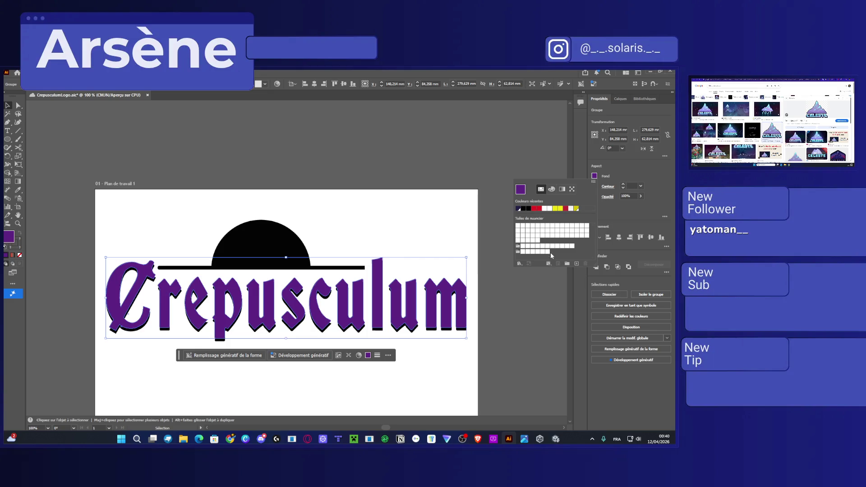
left_click(576, 263)
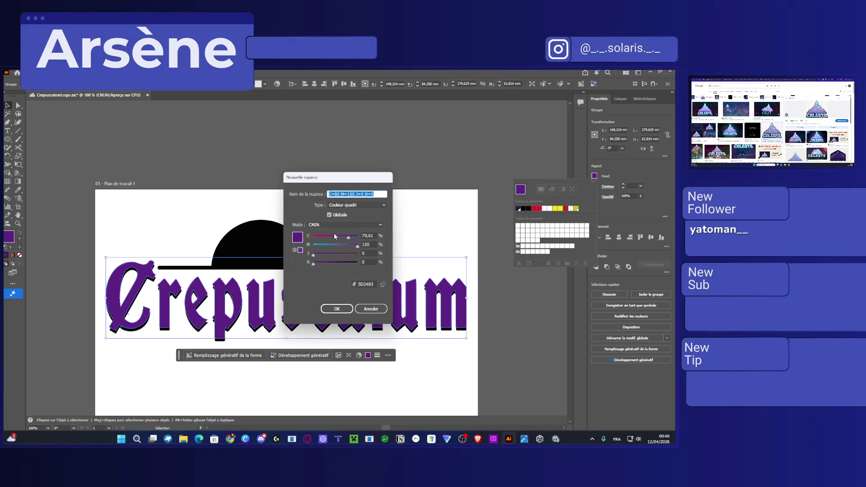
left_click(333, 225)
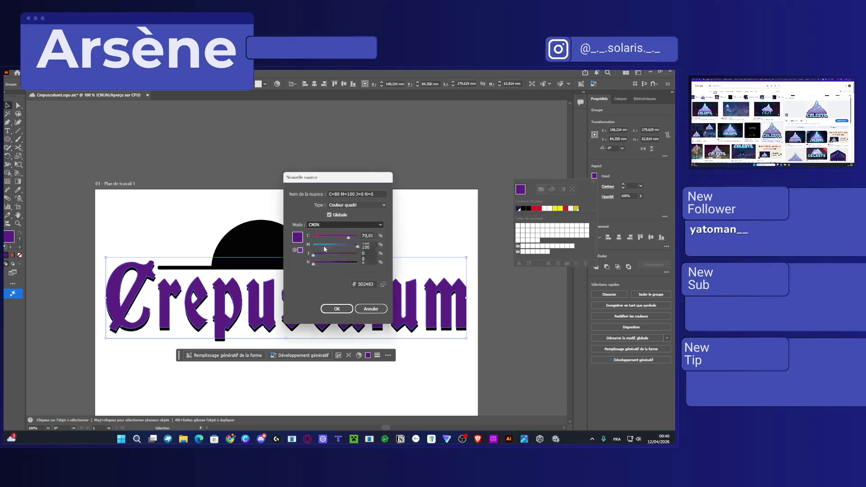
left_click(324, 246)
left_click_drag(345, 249, 362, 252)
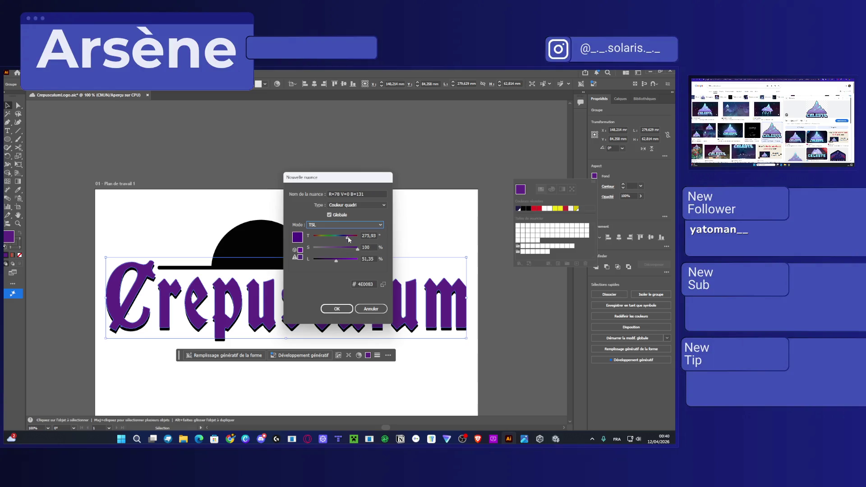
left_click(330, 259)
left_click(342, 309)
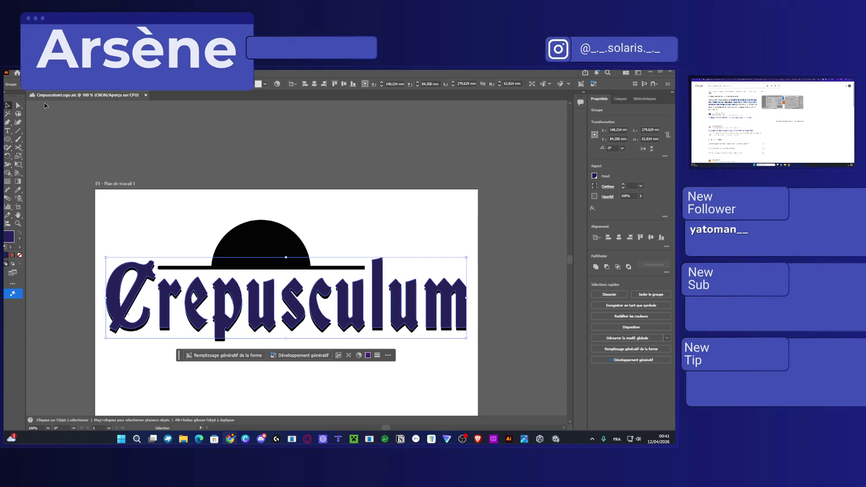
Switch the document colour mode to RGB and push the lettering fill's blue to 255
left_click(37, 72)
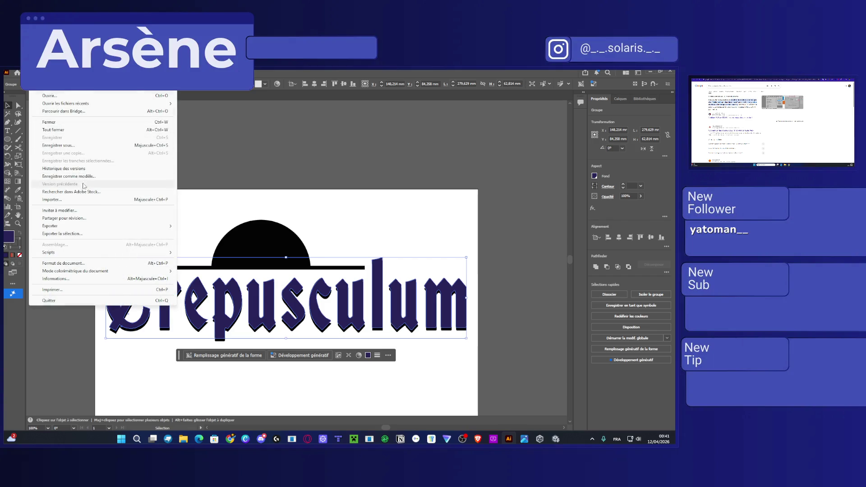
mouse_move(86, 271)
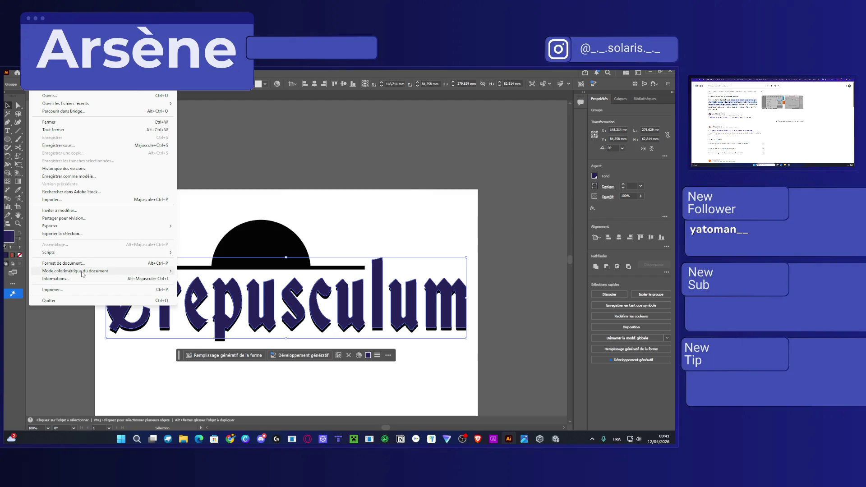
left_click(199, 279)
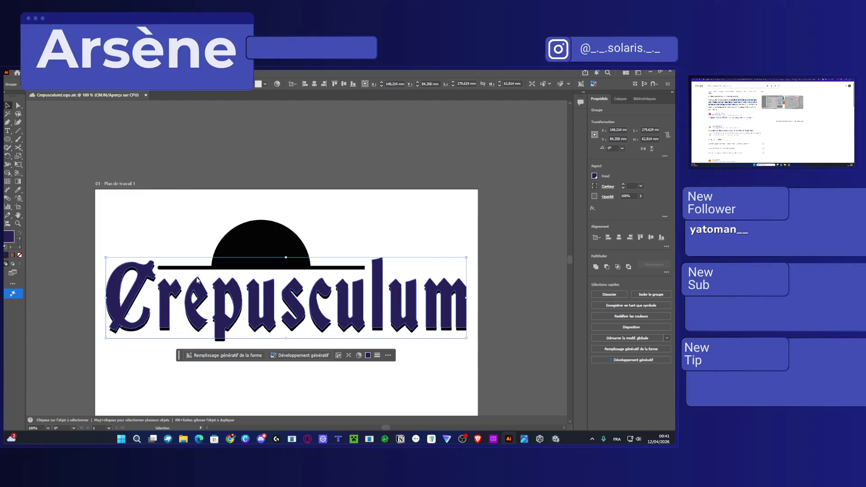
left_click(595, 176)
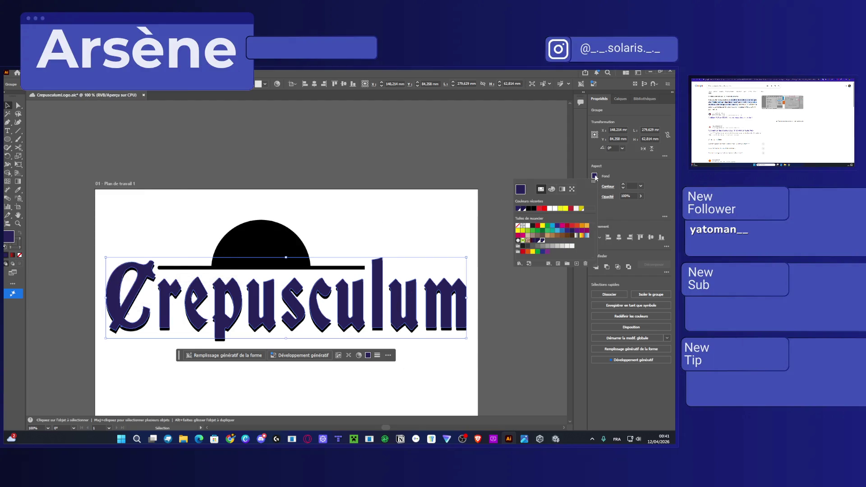
left_click(550, 192)
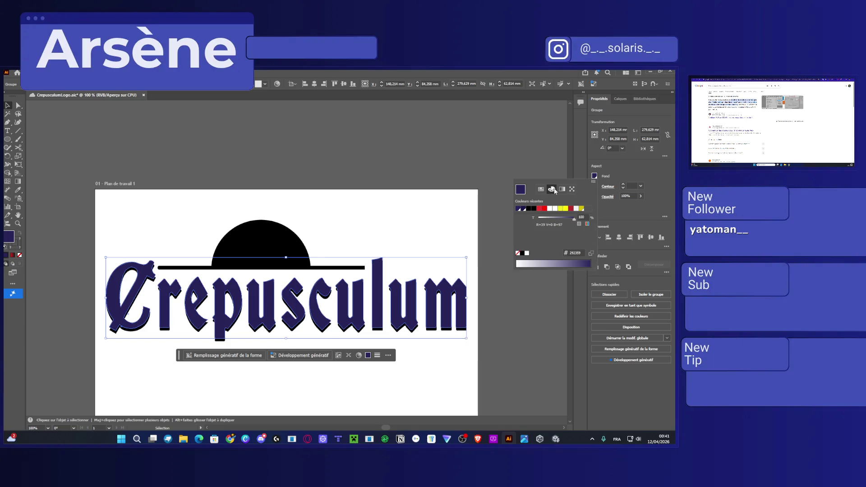
left_click(587, 224)
left_click_drag(554, 241, 579, 243)
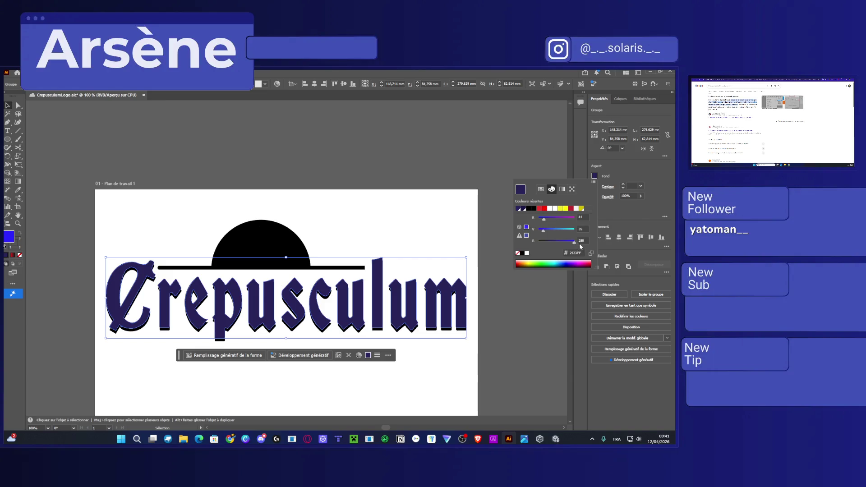
Save a new dark purple swatch at 93% saturation with hue shifted toward purple, then deselect
left_click(540, 189)
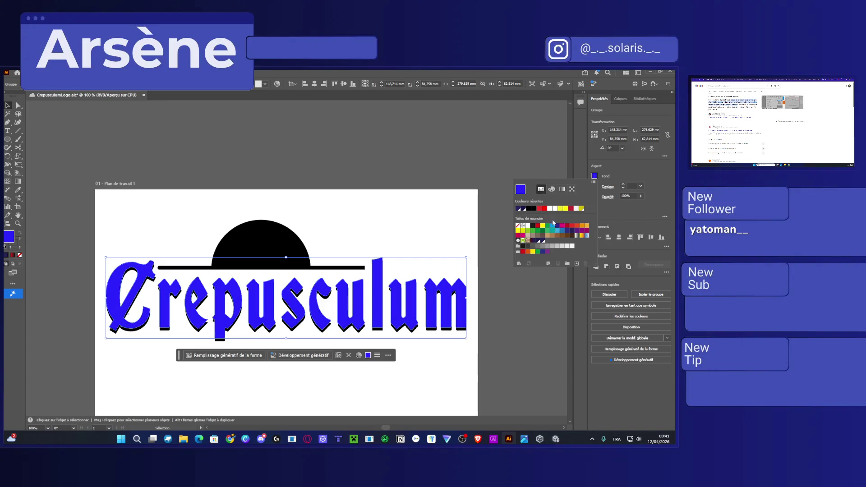
left_click(577, 263)
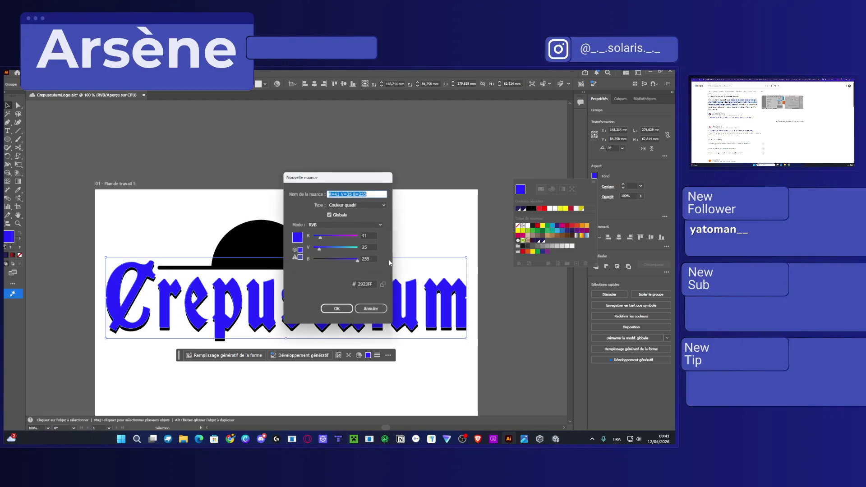
left_click(337, 225)
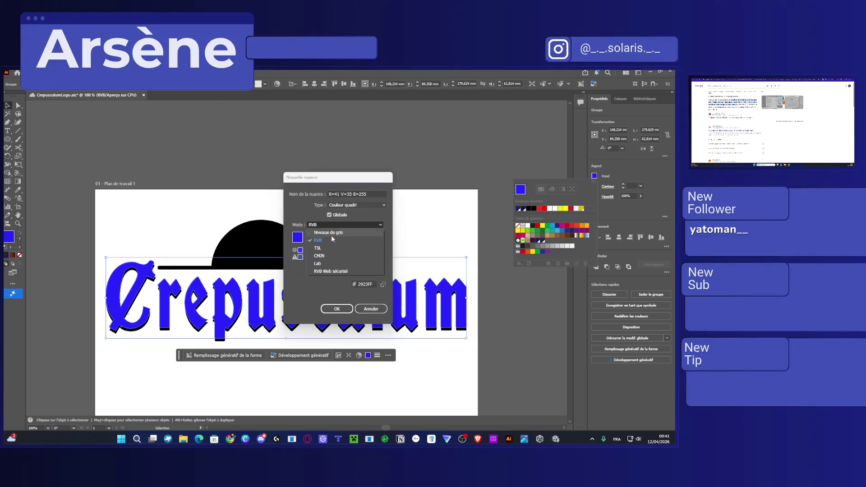
left_click(325, 247)
mouse_move(350, 248)
left_mouse_down()
mouse_move(358, 248)
mouse_move(346, 239)
mouse_move(330, 259)
left_mouse_up()
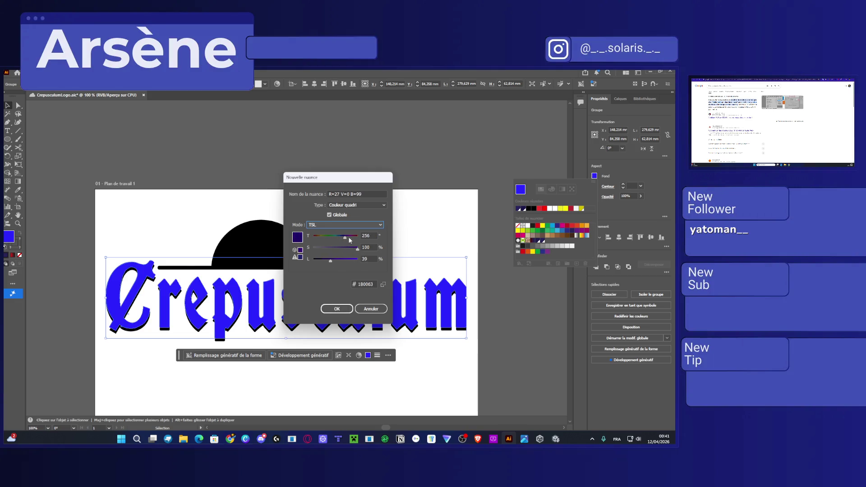
left_click_drag(343, 238, 346, 238)
left_click(338, 309)
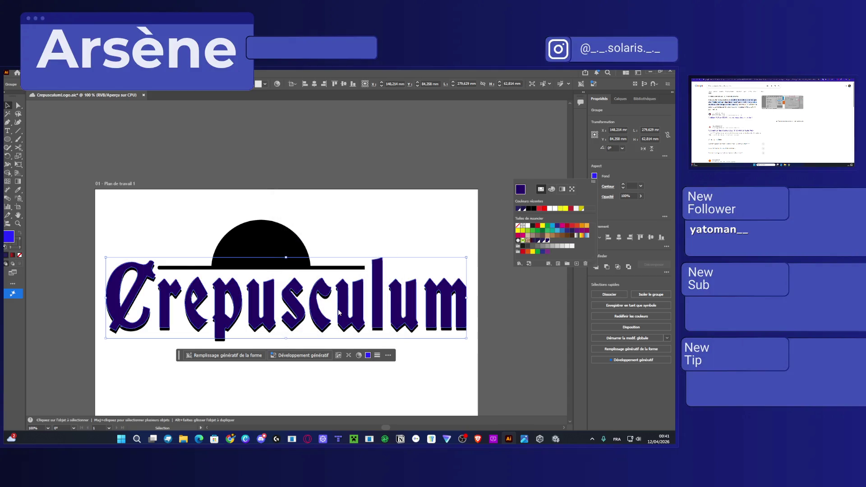
left_click(380, 212)
left_click(381, 212)
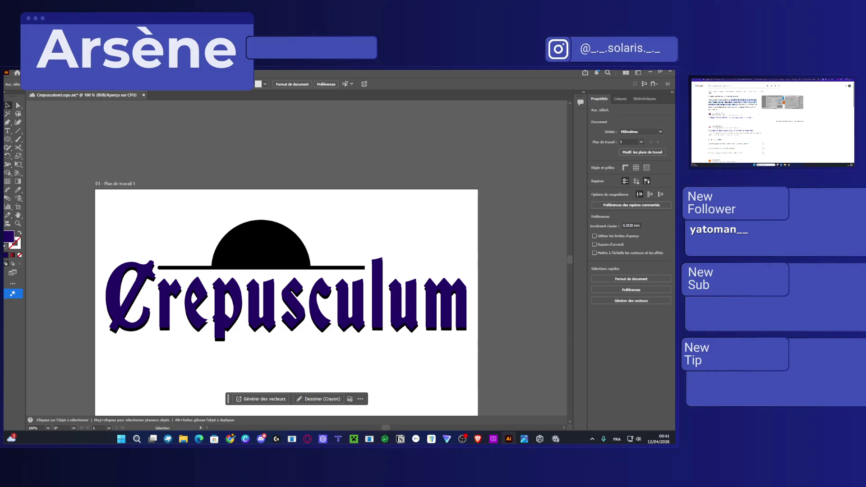
Save the document with the deep violet lettering using Ctrl+S
key("ctrl+s")
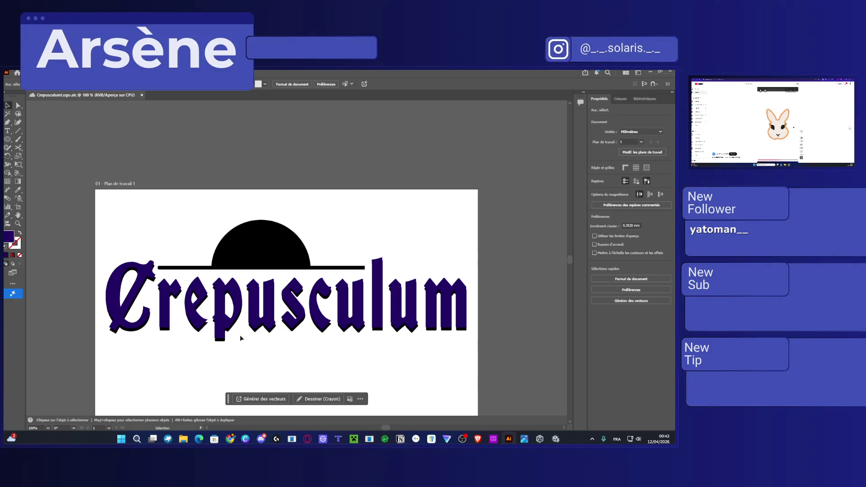
Rasterize the marquee-selected half-sun and bar at the high 300 ppi resolution
left_click_drag(322, 211, 266, 270)
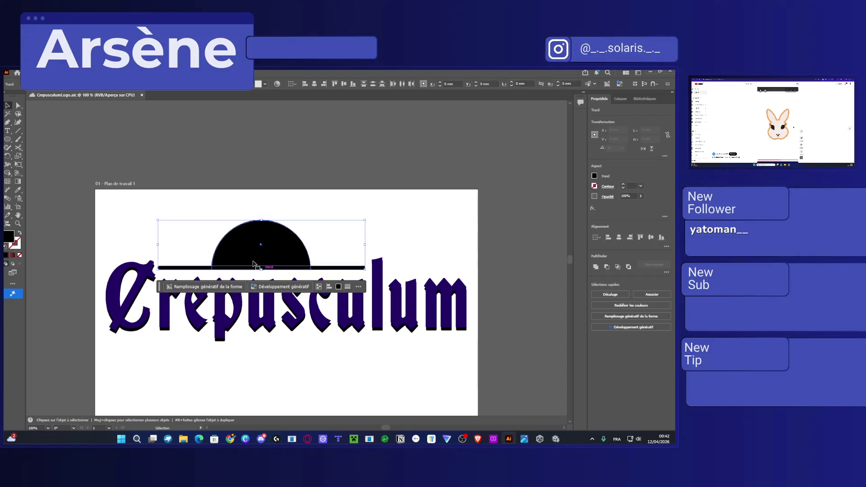
left_click(71, 72)
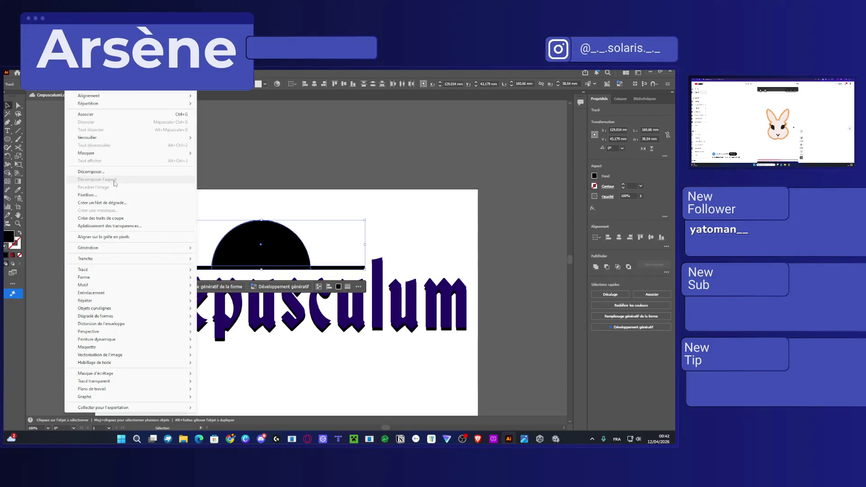
left_click(101, 196)
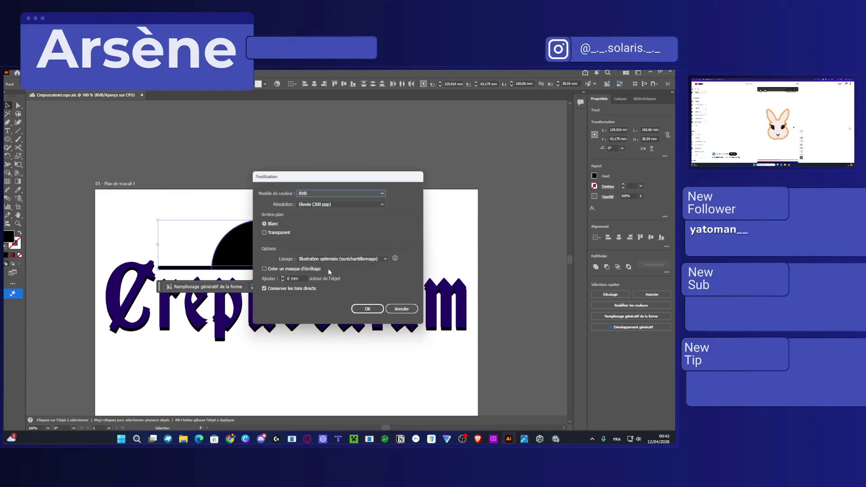
left_click(328, 204)
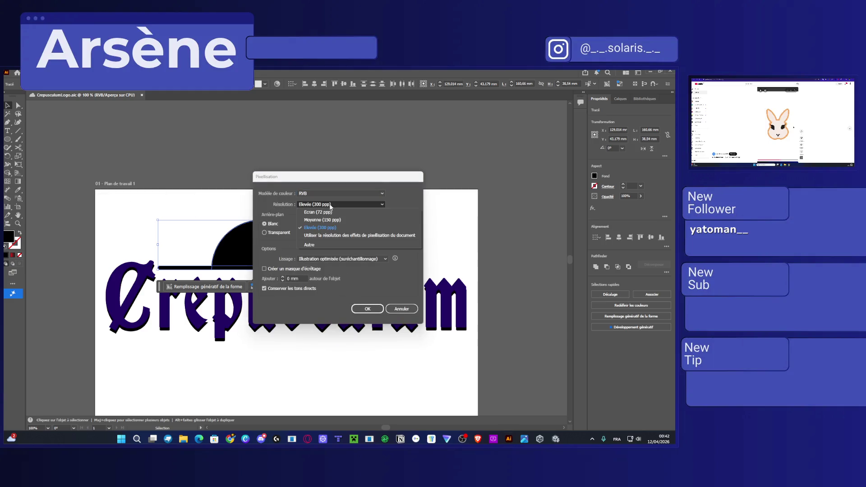
left_click(329, 207)
left_click(365, 309)
key("ctrl+z")
key("ctrl+shift+z")
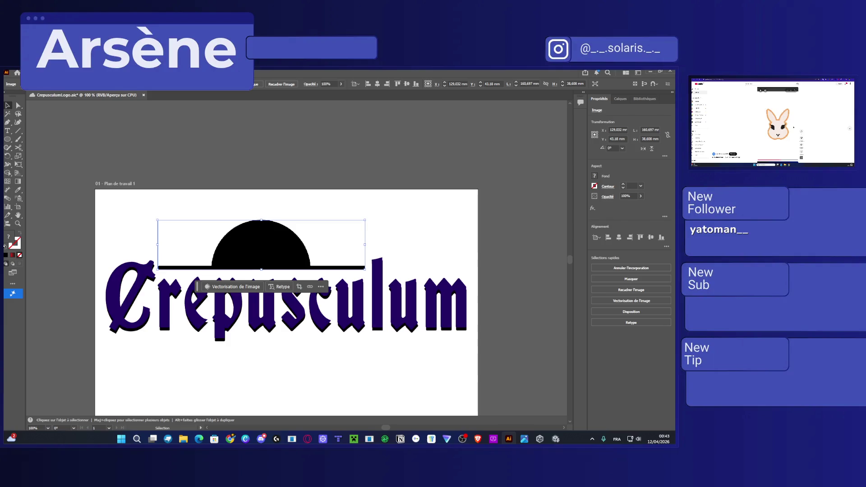
left_click(74, 76)
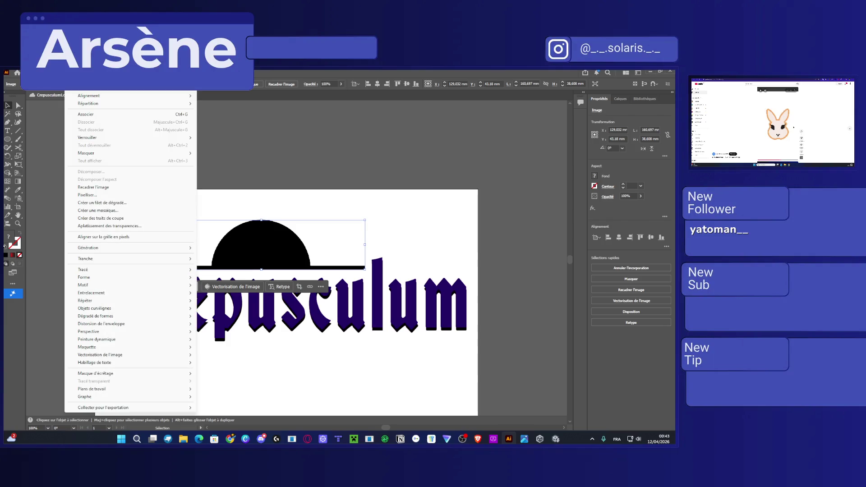
left_click(115, 211)
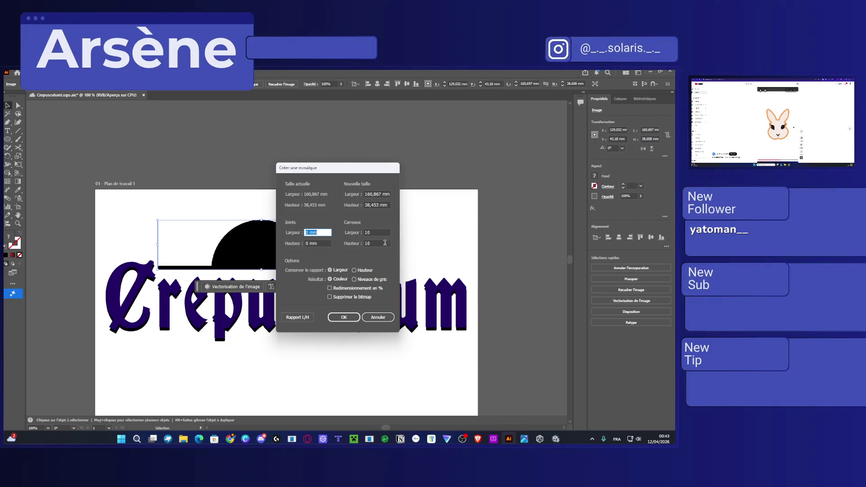
left_click_drag(344, 170, 415, 145)
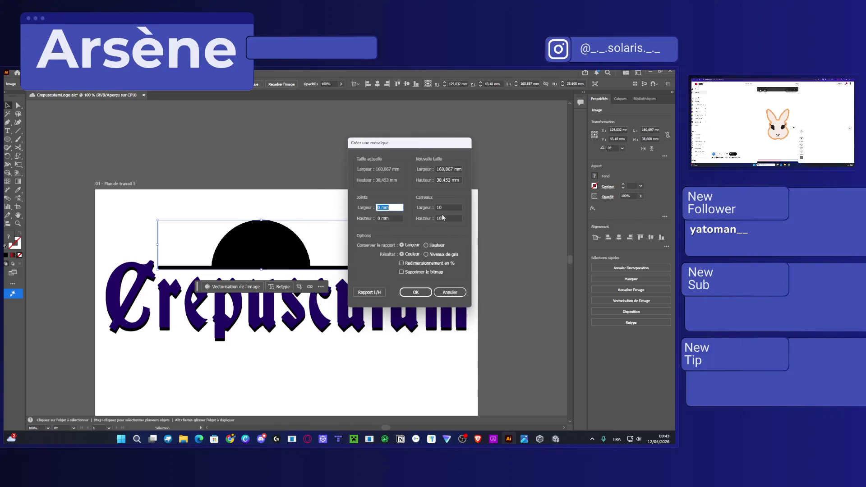
left_click(446, 208)
type("5")
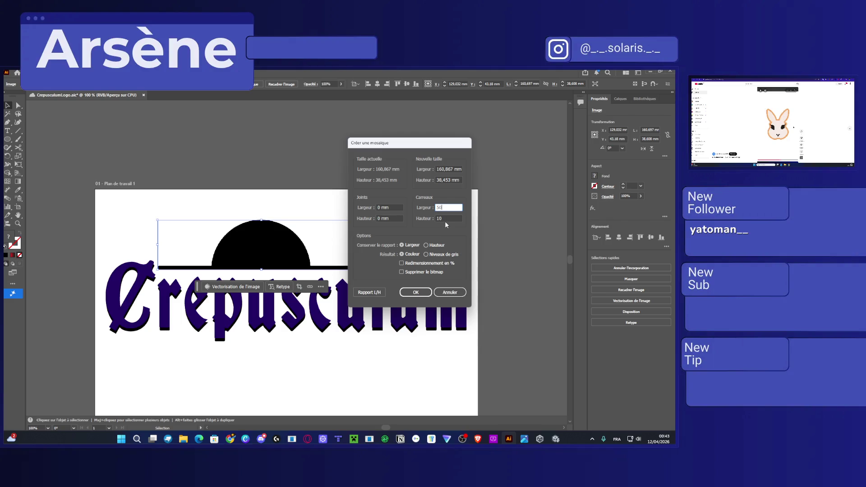
left_click(445, 220)
type("0")
key("shift+Tab")
left_click(419, 293)
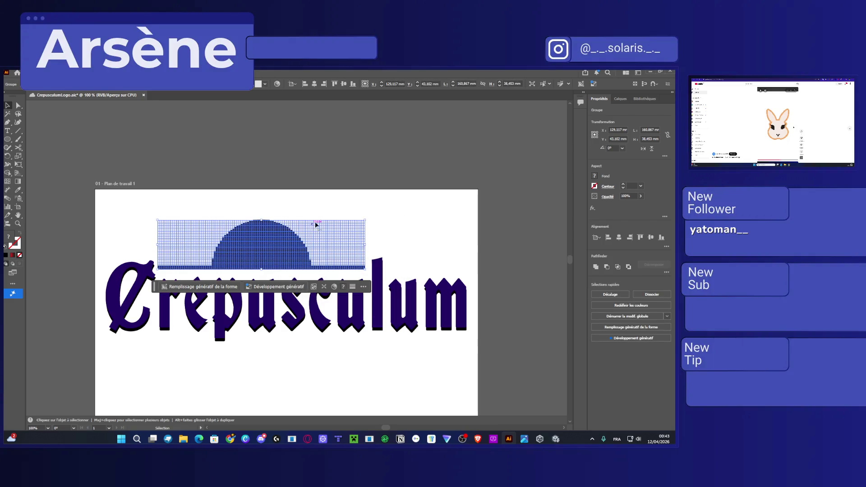
left_click(340, 212)
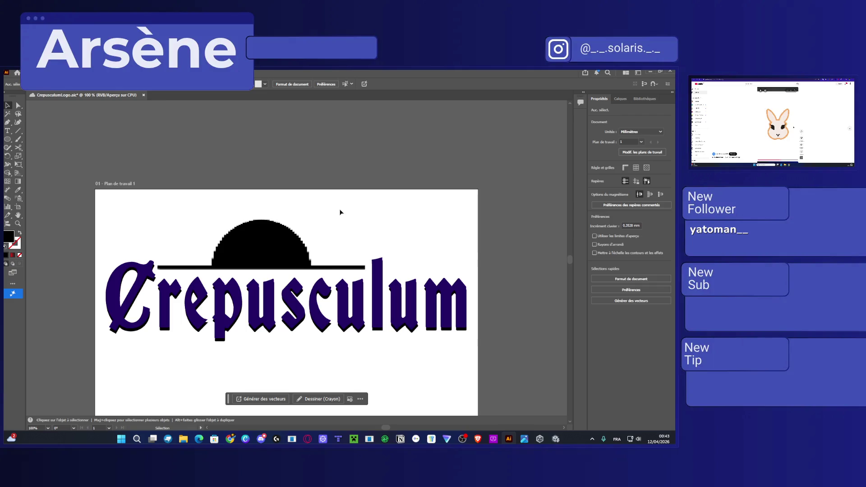
key("ctrl+z")
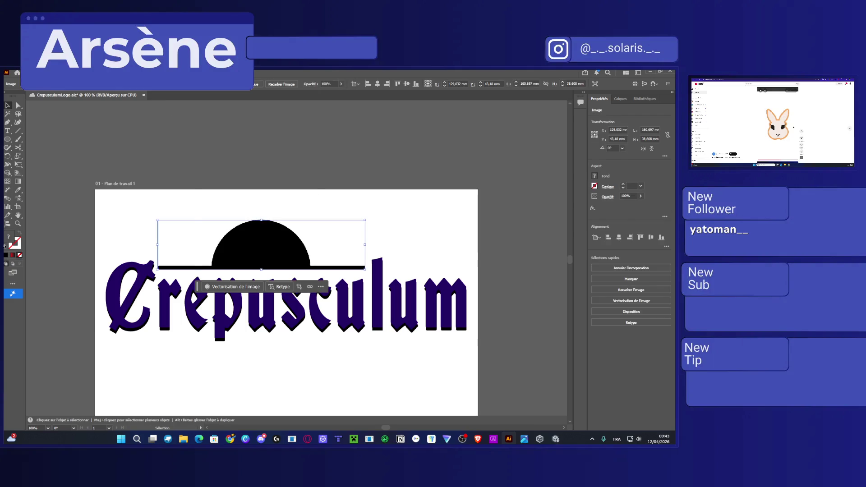
left_click(74, 72)
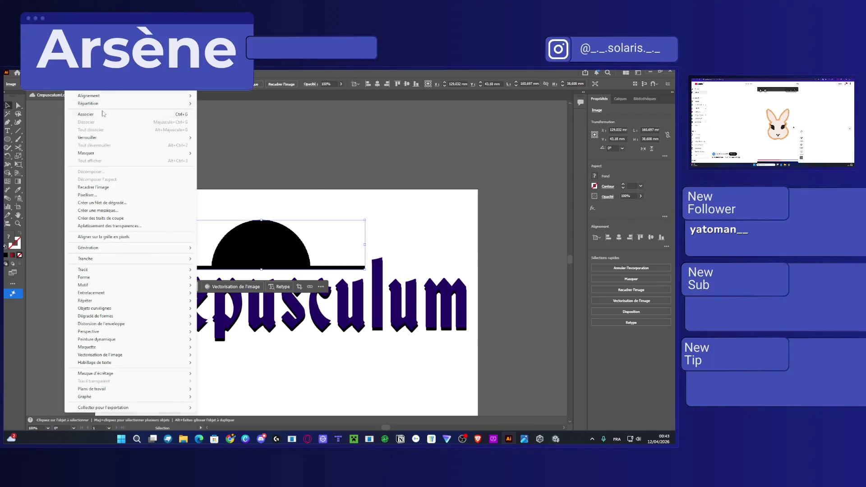
left_click(120, 211)
left_click(448, 207)
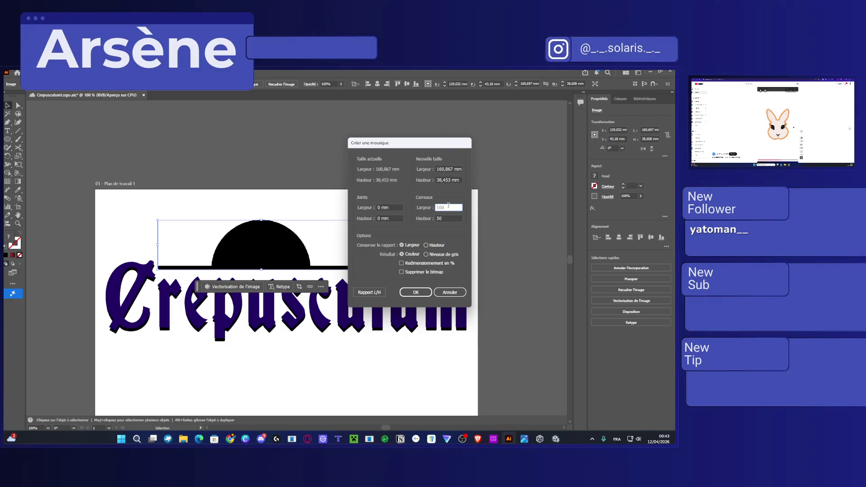
key("BackSpace")
key("BackSpace")
key("BackSpace")
type("00")
type("30")
double_click(440, 219)
type("1")
left_click(409, 292)
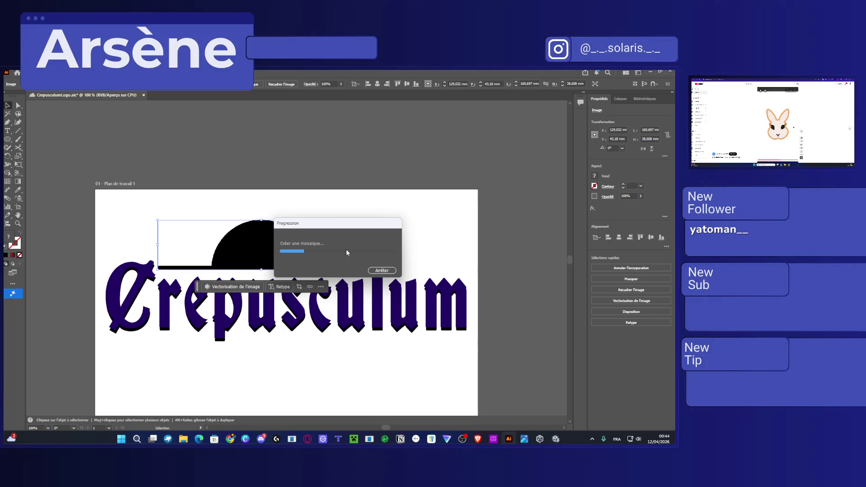
left_click(381, 270)
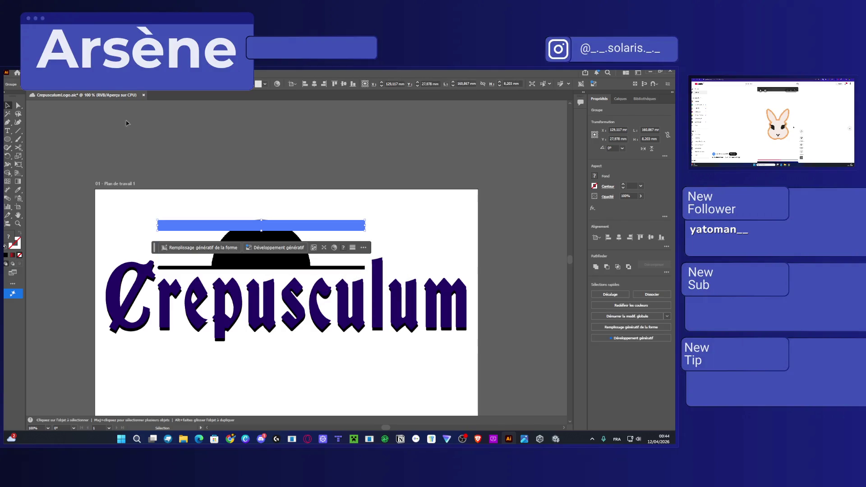
left_click(74, 73)
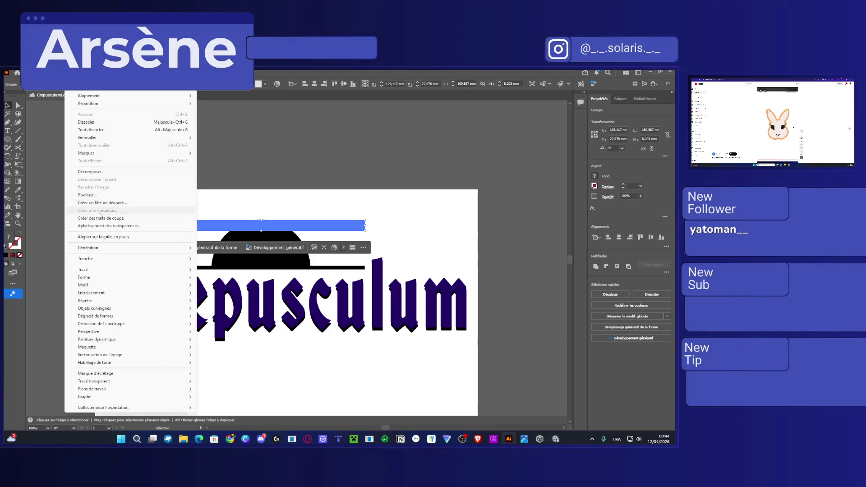
left_click(298, 215)
left_click(267, 243)
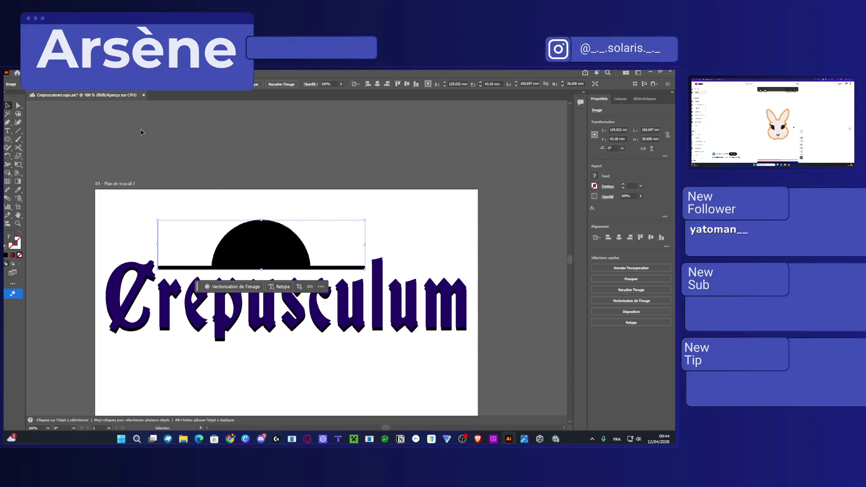
Create a mosaic from the half-sun and bar image with 200 by 200 tiles
left_click(72, 73)
left_click(152, 213)
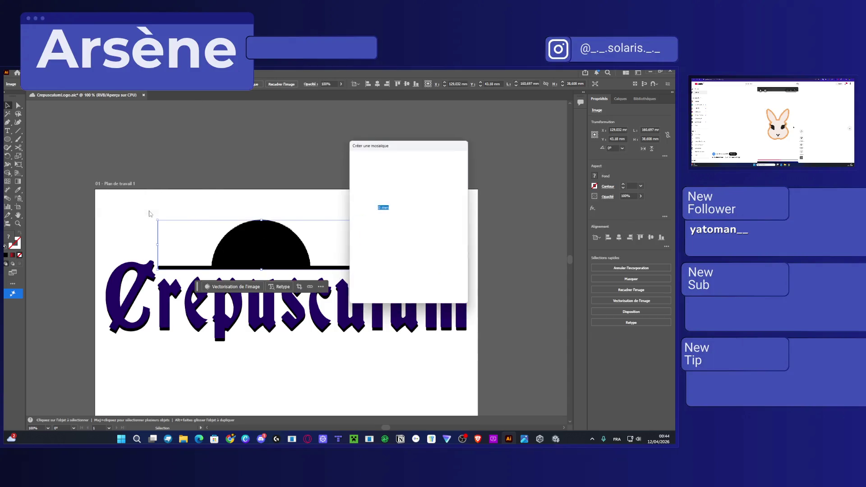
double_click(442, 207)
type("100")
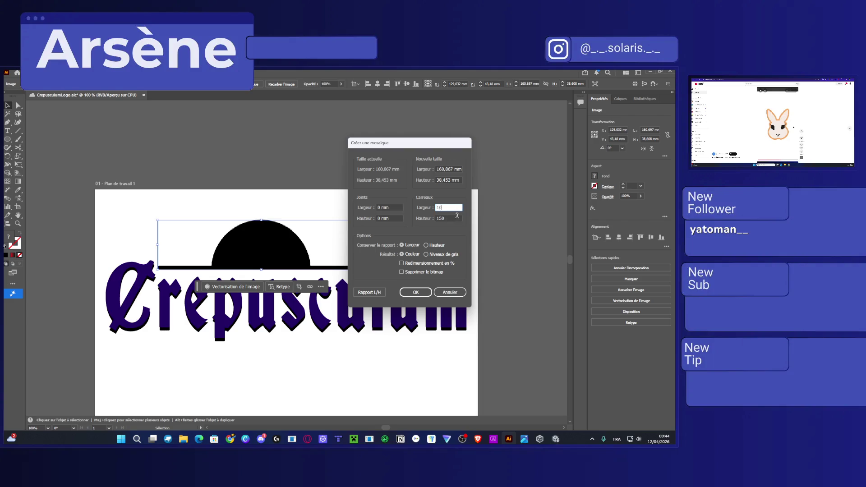
left_click(455, 218)
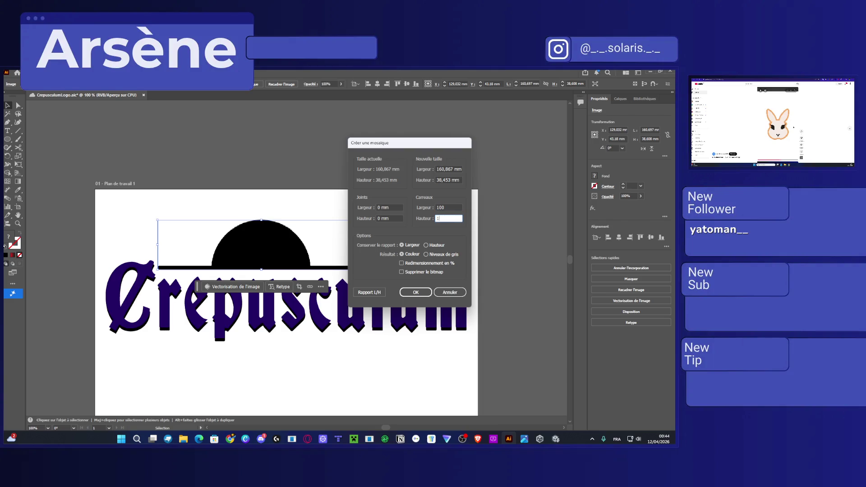
type("200")
left_click(452, 208)
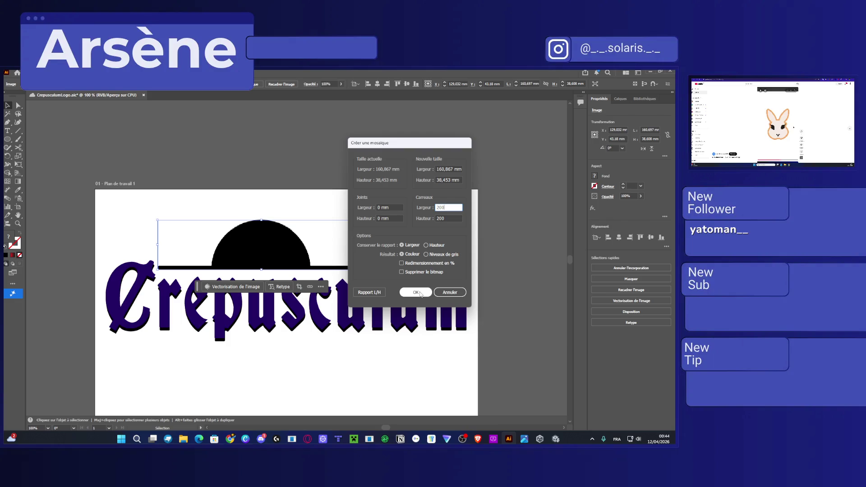
left_click(416, 292)
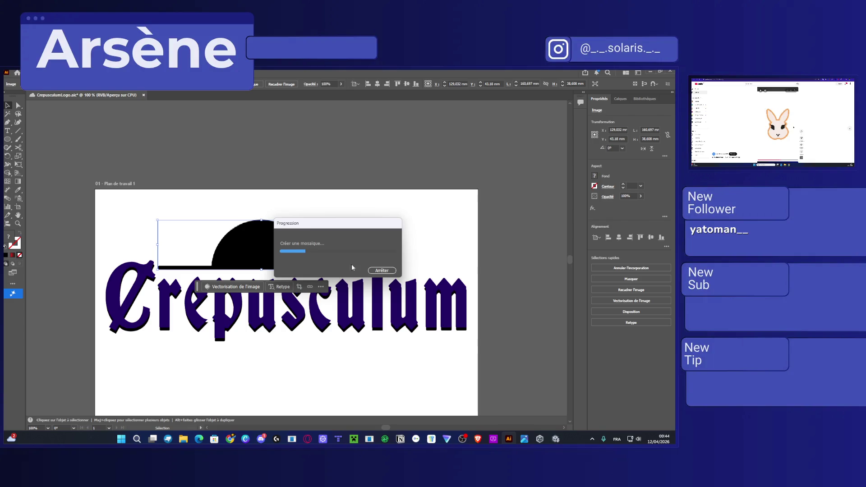
left_click_drag(328, 228, 406, 169)
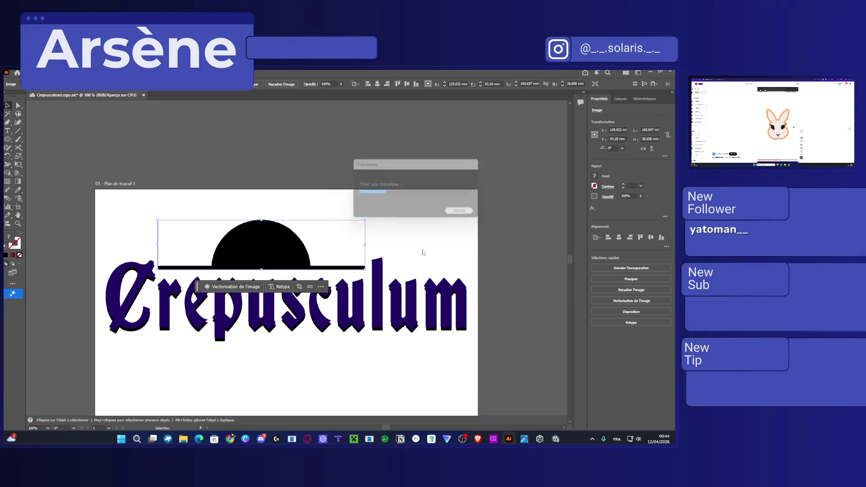
left_click(117, 326)
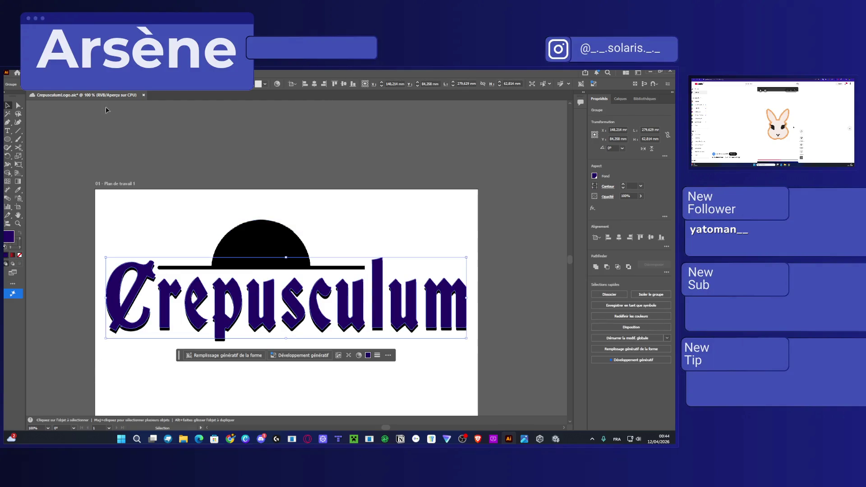
double_click(114, 298)
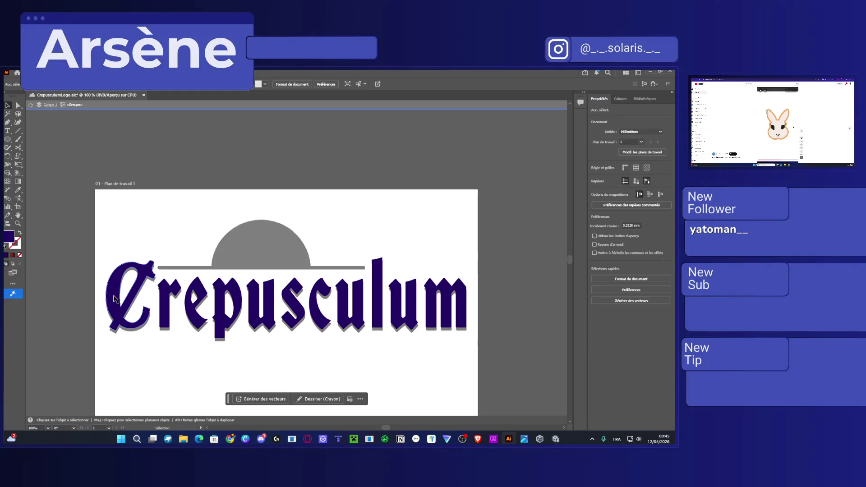
key("Escape")
right_click(221, 302)
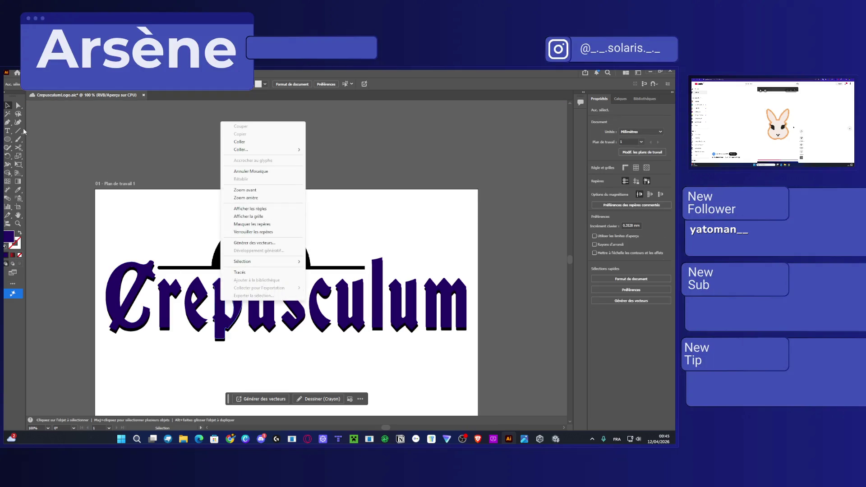
left_click(10, 105)
left_click(17, 107)
left_click(115, 312)
left_click(71, 73)
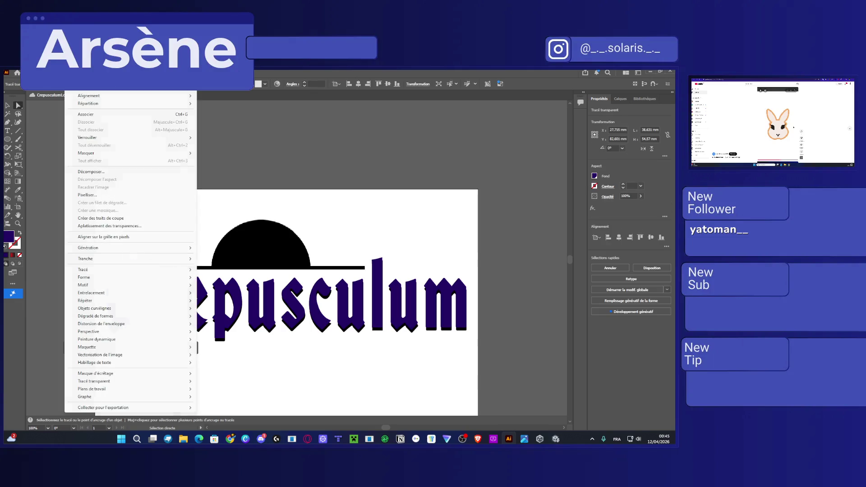
left_click(86, 195)
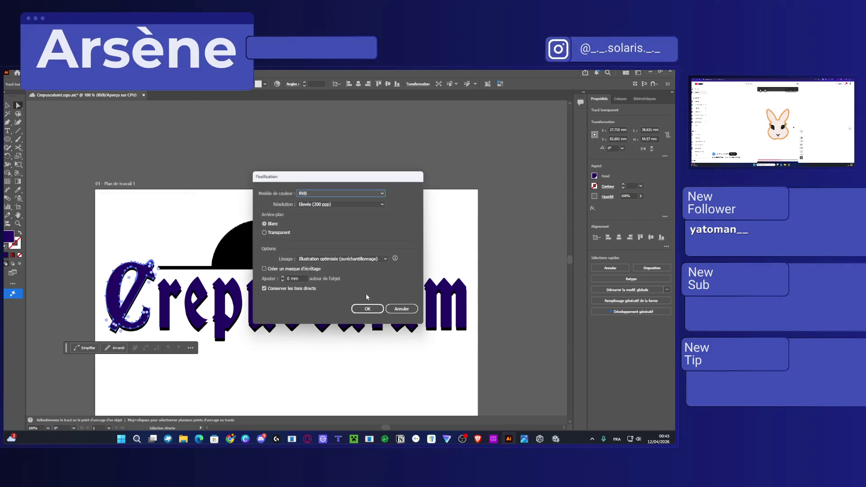
left_click(367, 310)
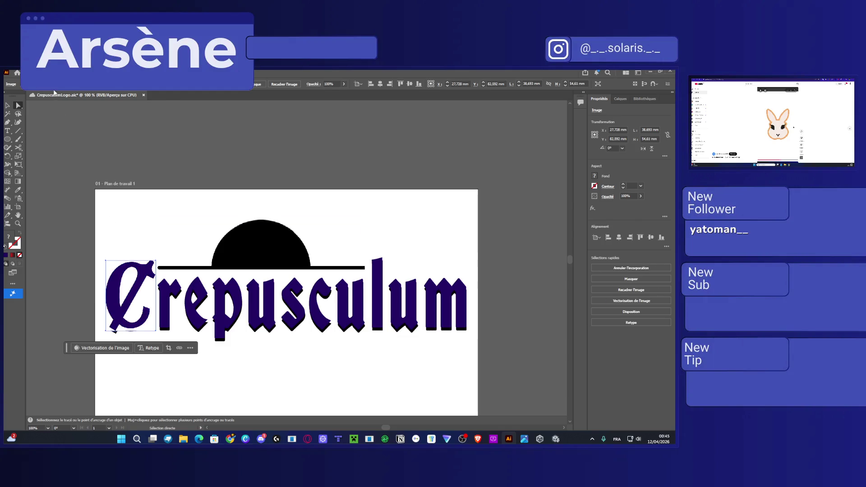
left_click(71, 73)
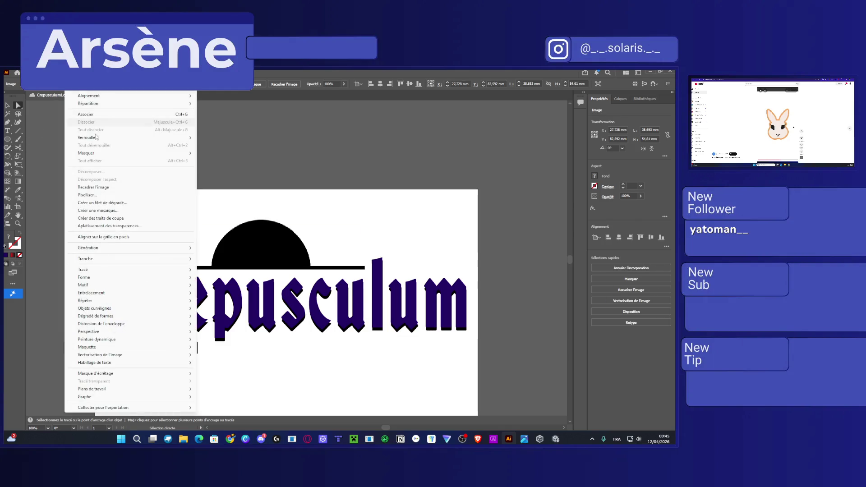
left_click(86, 195)
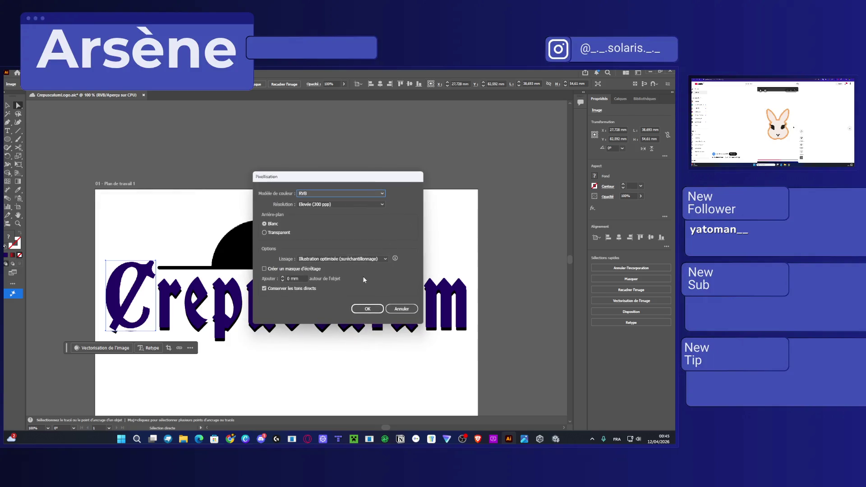
left_click(366, 308)
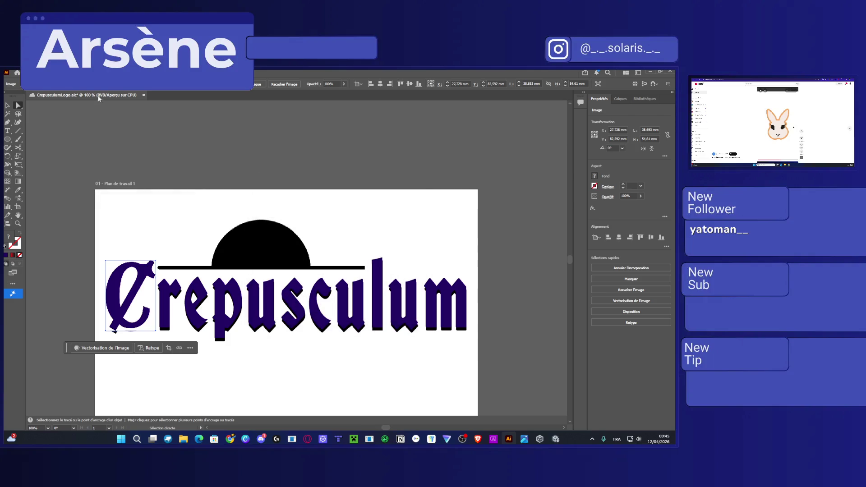
left_click(71, 72)
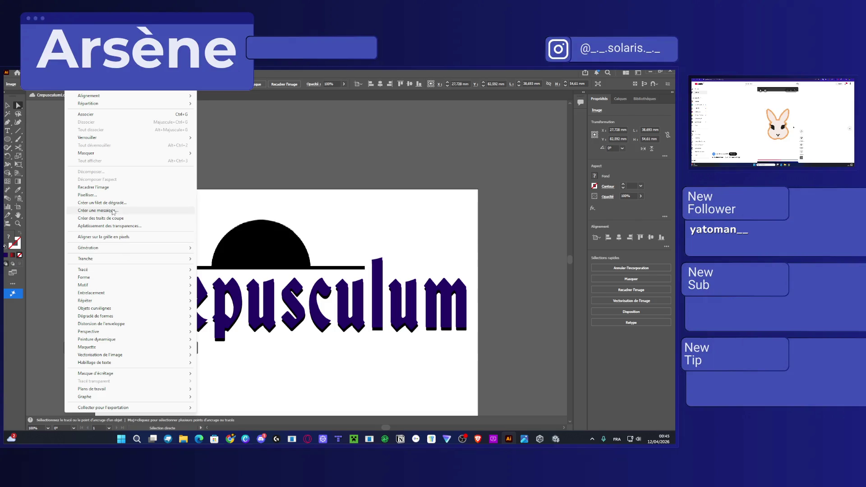
left_click(113, 210)
double_click(445, 207)
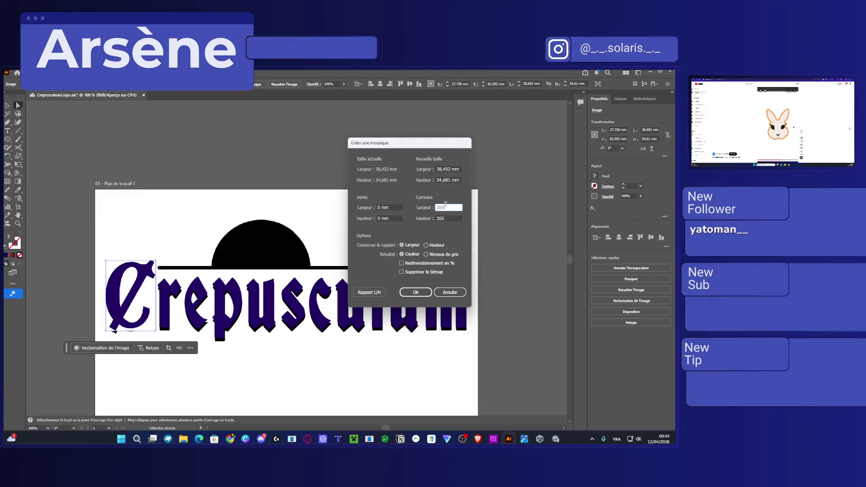
type("50")
left_click(449, 218)
double_click(449, 219)
type("5")
left_click(422, 292)
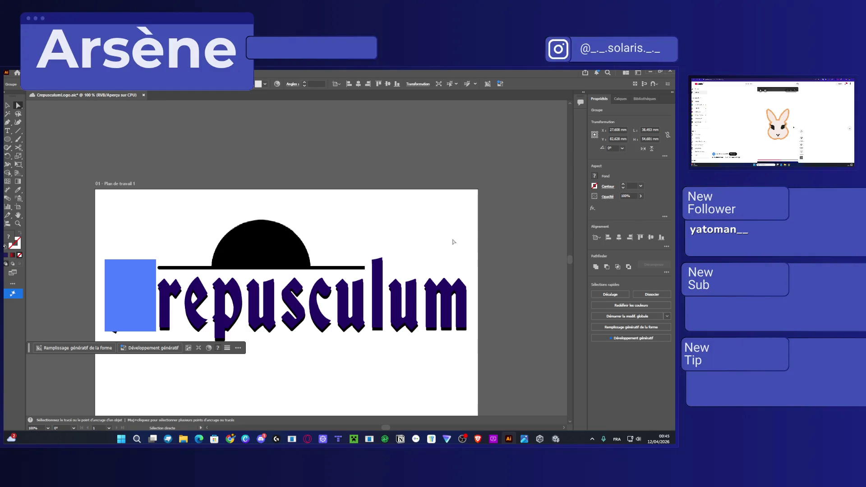
left_click(7, 105)
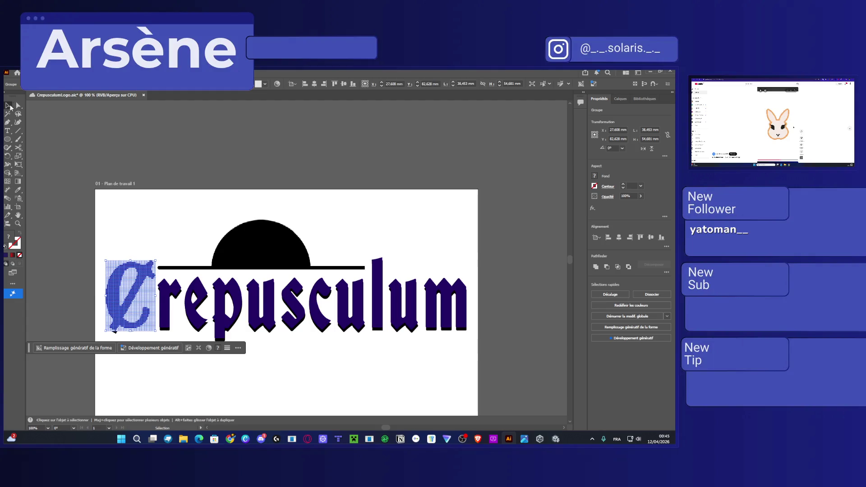
left_click(132, 199)
key("ctrl+z")
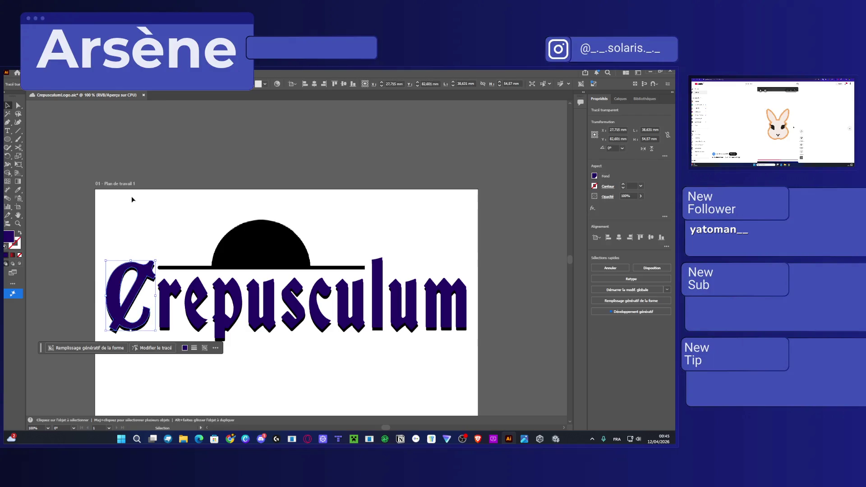
key("a")
left_click(132, 199)
key("v")
left_click(280, 251)
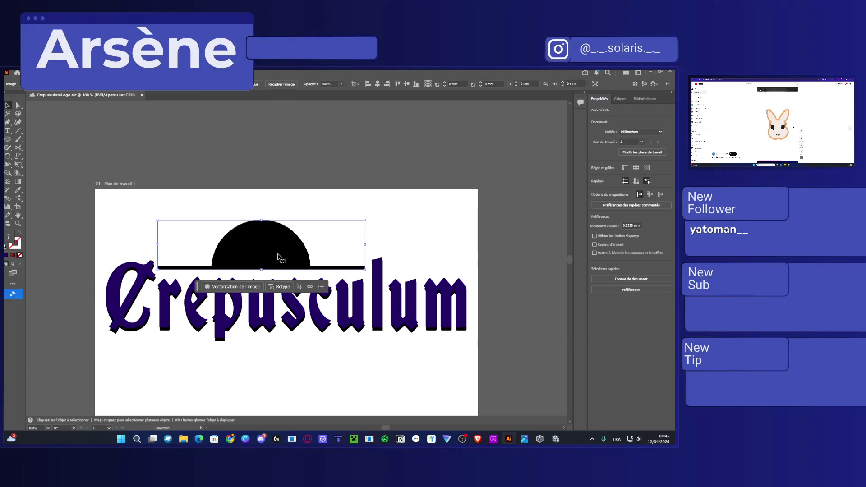
Apply the dark purple recent swatch to the selection, then select the whole half-circle path
left_click(594, 176)
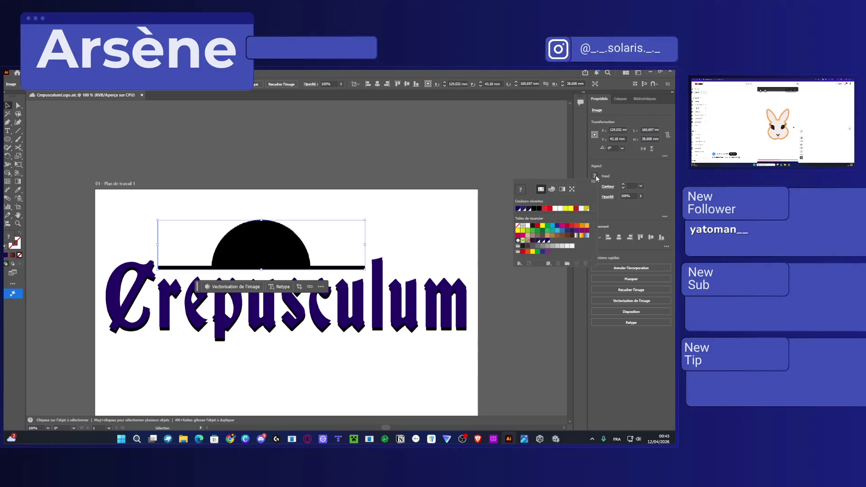
left_click(518, 208)
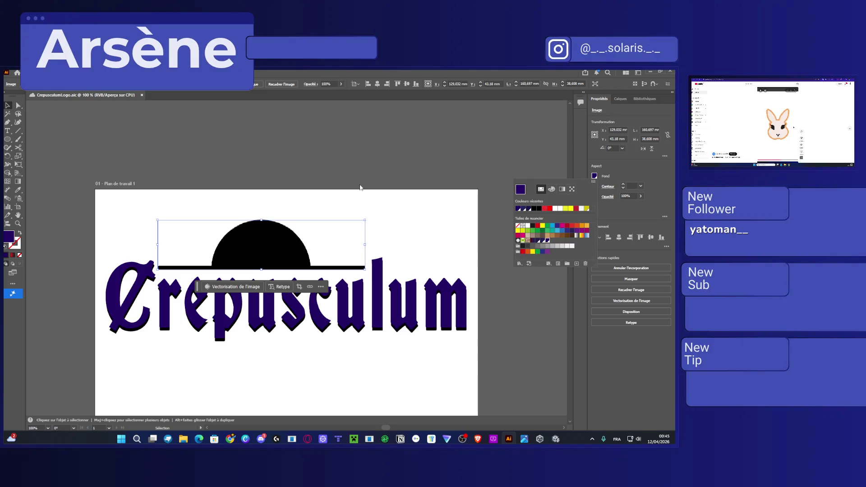
key("Escape")
left_click(337, 212)
key("a")
left_click(330, 219)
key("v")
left_click(330, 219)
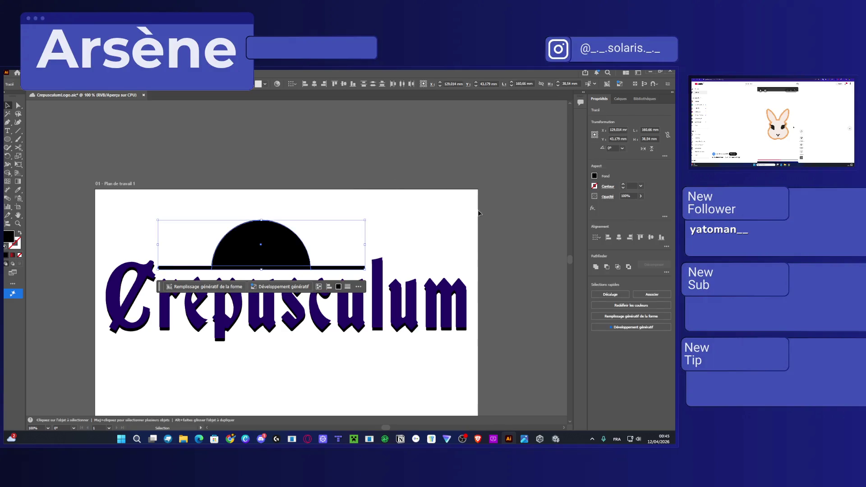
Fill the half-circle with dark purple, deselect it, and save the file
left_click(594, 177)
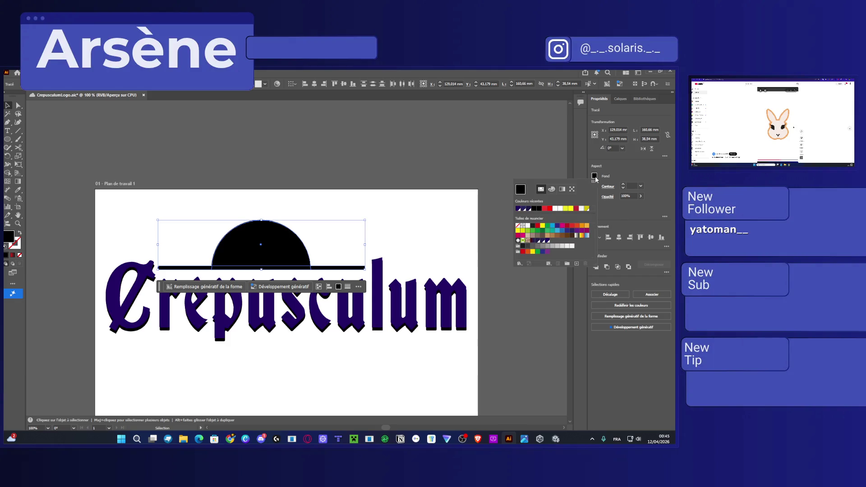
left_click(519, 209)
left_click(404, 196)
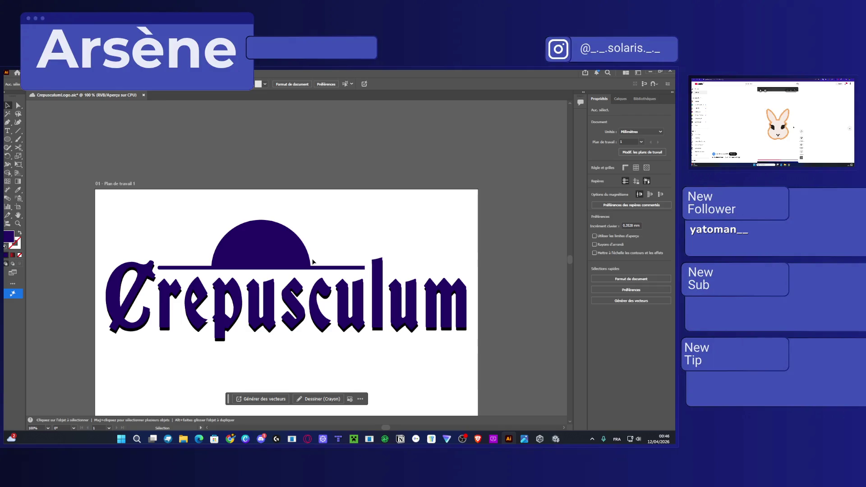
key("ctrl+s")
Make the lettering black, apply the gradient fill to the half-sun and bar, and save
key("a")
key("ctrl+a")
key("ctrl+z")
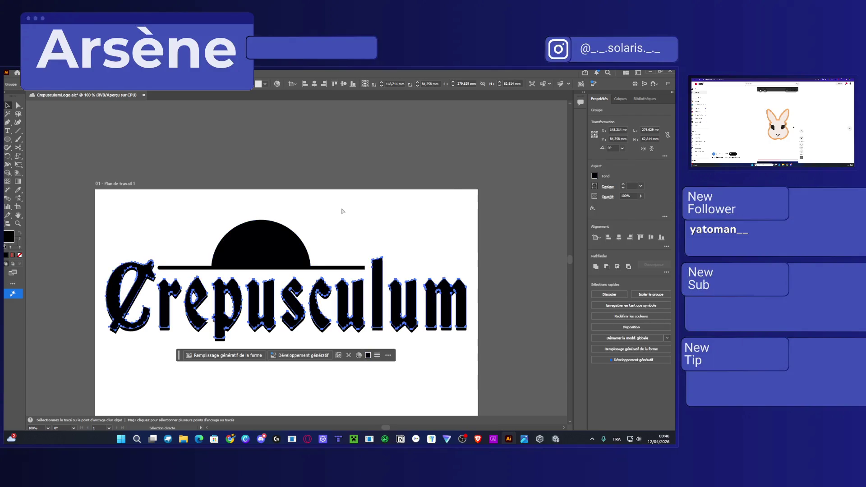
key("ctrl+z")
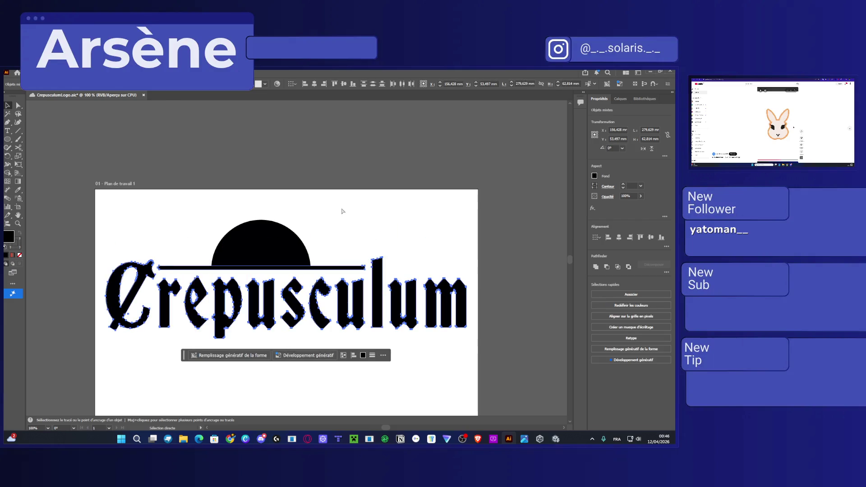
key("ctrl+z")
key("ctrl+z")
key("ctrl+z")
key("ctrl+z")
key("ctrl+z")
key("v")
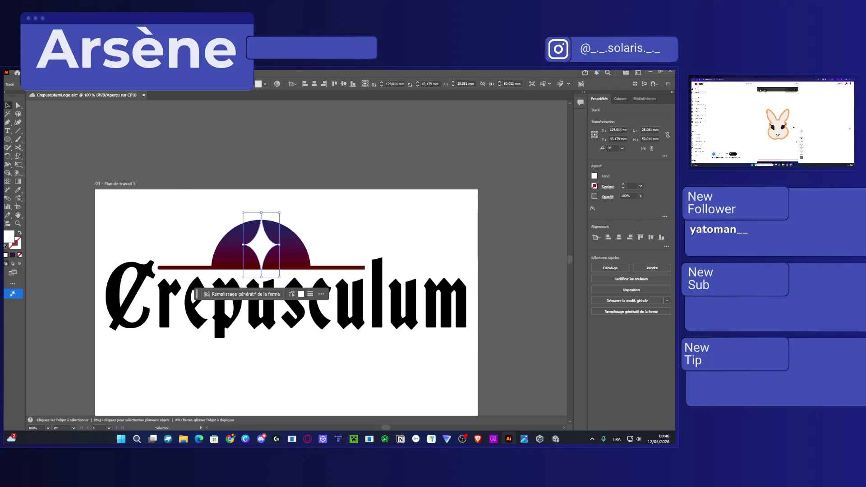
key("ctrl+s")
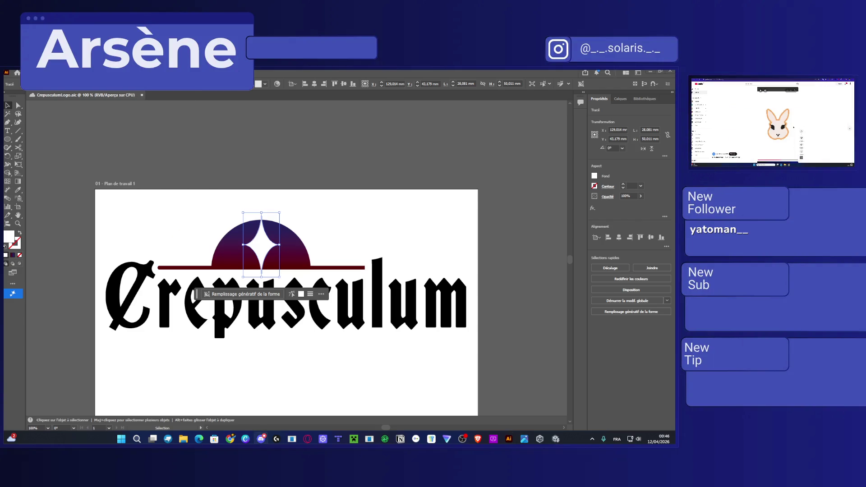
Widen the white four-point star by editing its anchor points, then save
key("a")
key("ctrl+z")
key("v")
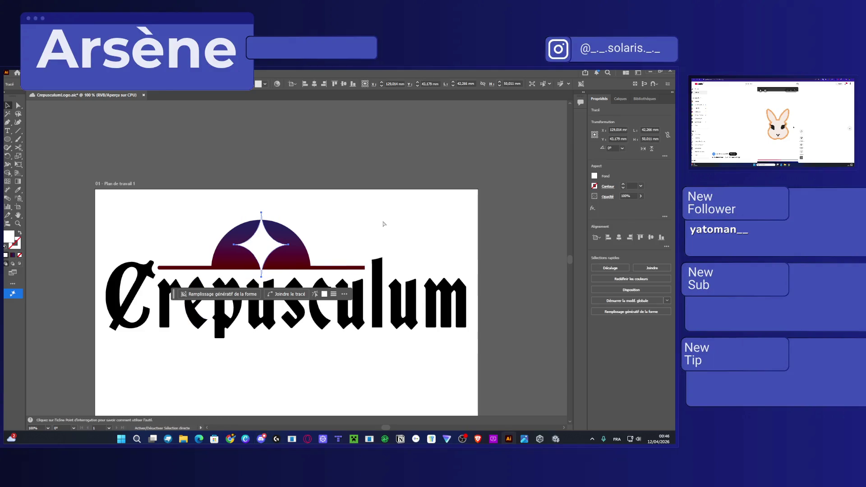
left_click(381, 226)
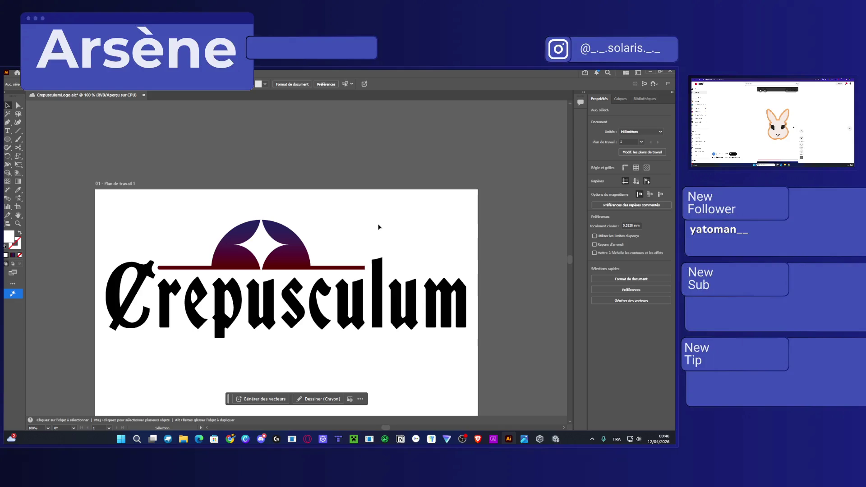
key("ctrl+s")
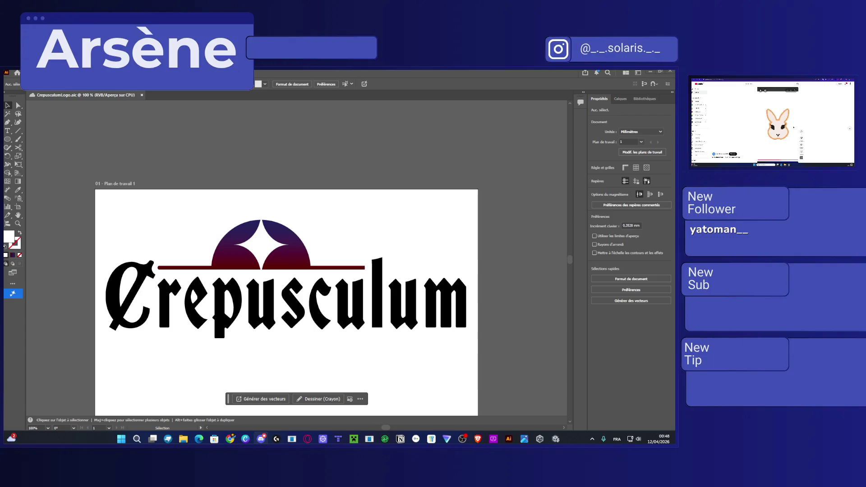
key("alt+Tab")
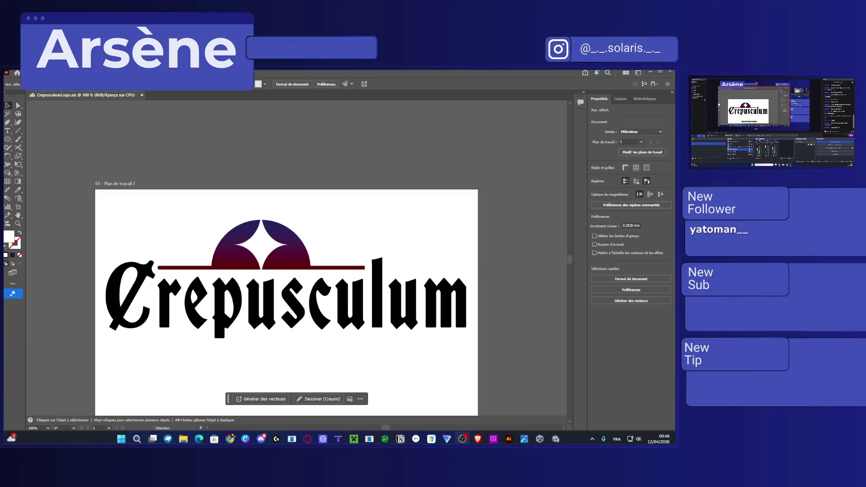
key("alt+Tab")
Bring the full artboard into view and drag the whole logo lower
left_click_drag(502, 191, 499, 129)
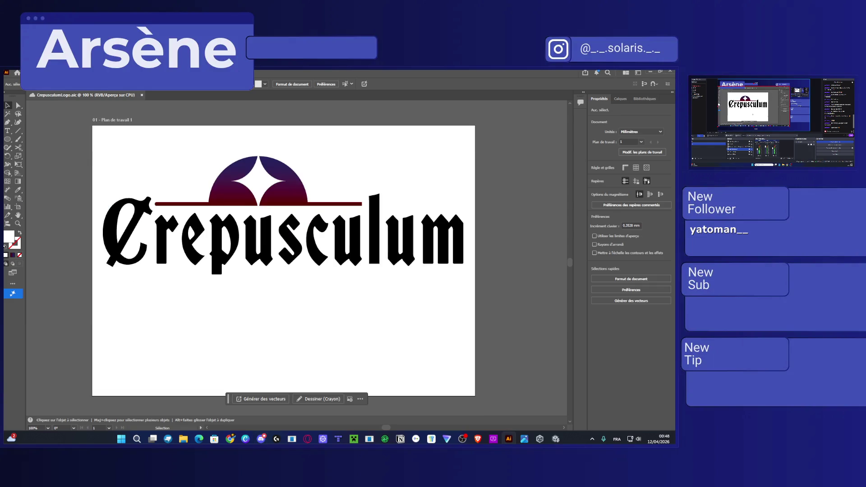
key("alt+Tab")
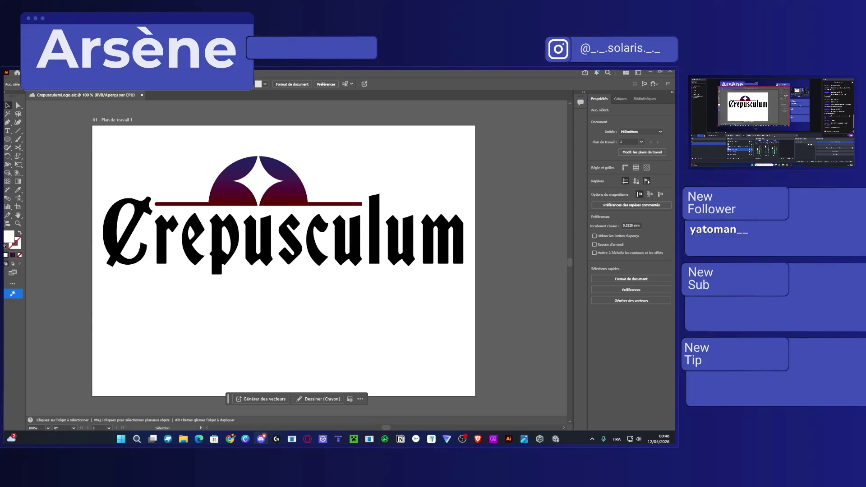
mouse_move(540, 307)
left_mouse_down()
mouse_move(521, 284)
mouse_move(88, 135)
left_mouse_up()
mouse_move(288, 187)
left_mouse_down()
mouse_move(286, 224)
mouse_move(298, 251)
left_mouse_up()
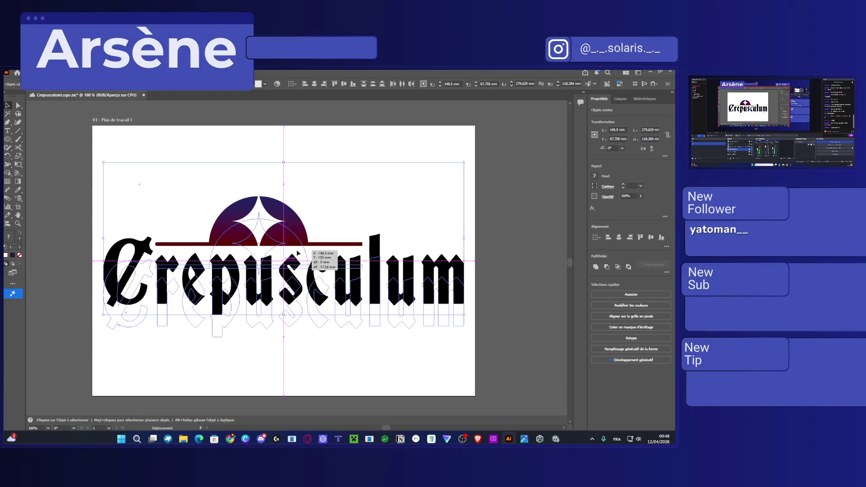
left_click(469, 276)
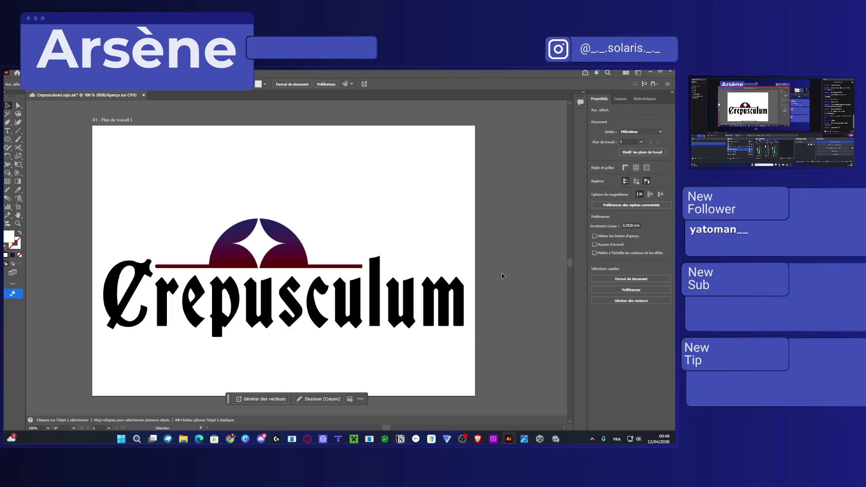
Nudge the whole logo slightly upward to Y 94.654 mm and save the file
left_click(287, 246)
left_click_drag(286, 247, 287, 233)
left_click(496, 253)
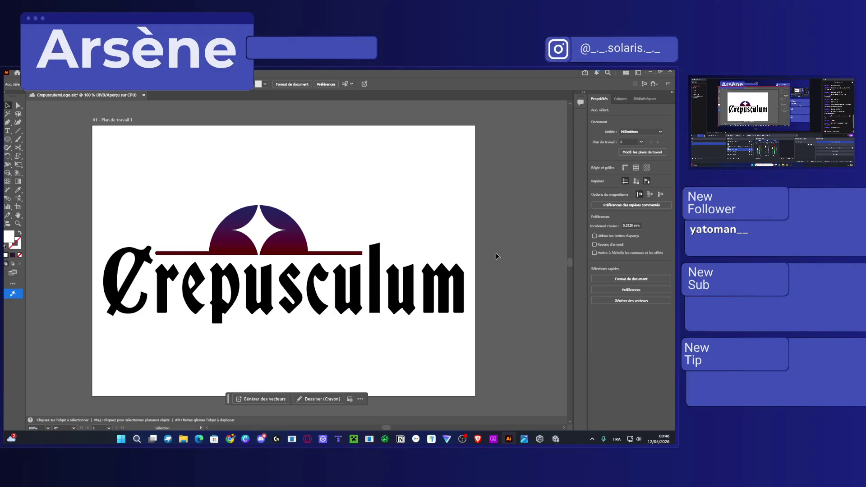
mouse_move(508, 296)
left_mouse_down()
mouse_move(188, 245)
mouse_move(131, 213)
left_mouse_up()
left_click_drag(302, 243, 302, 230)
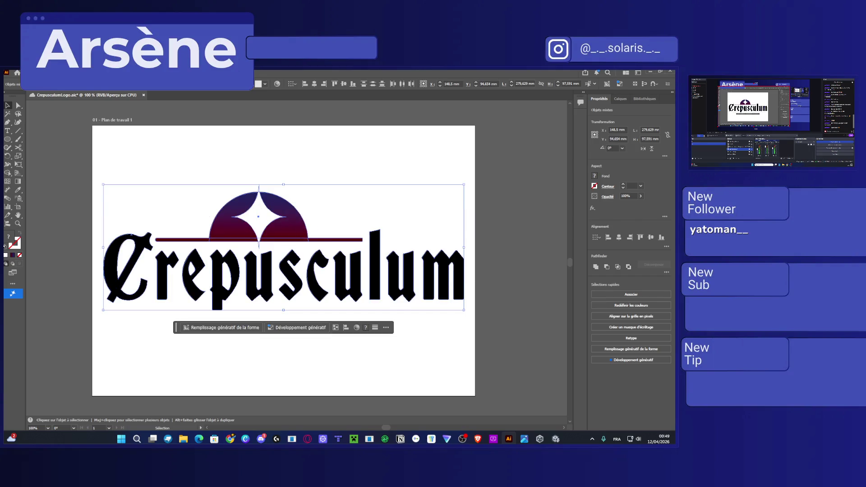
key("ctrl+s")
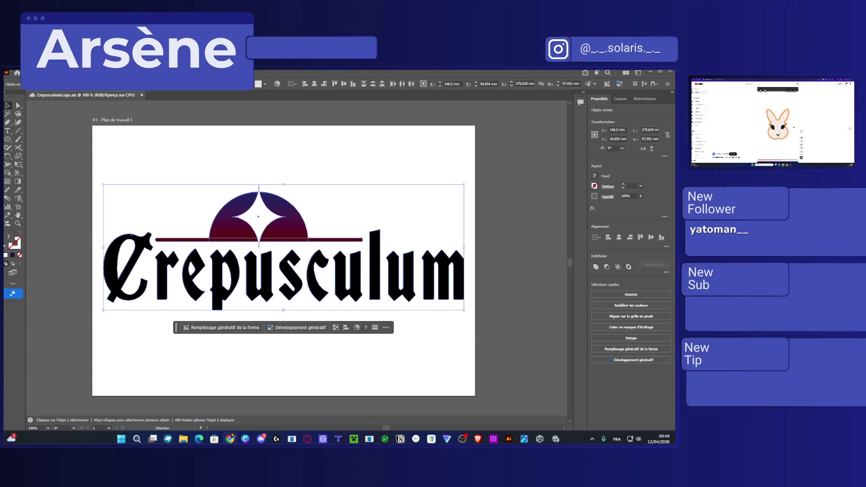